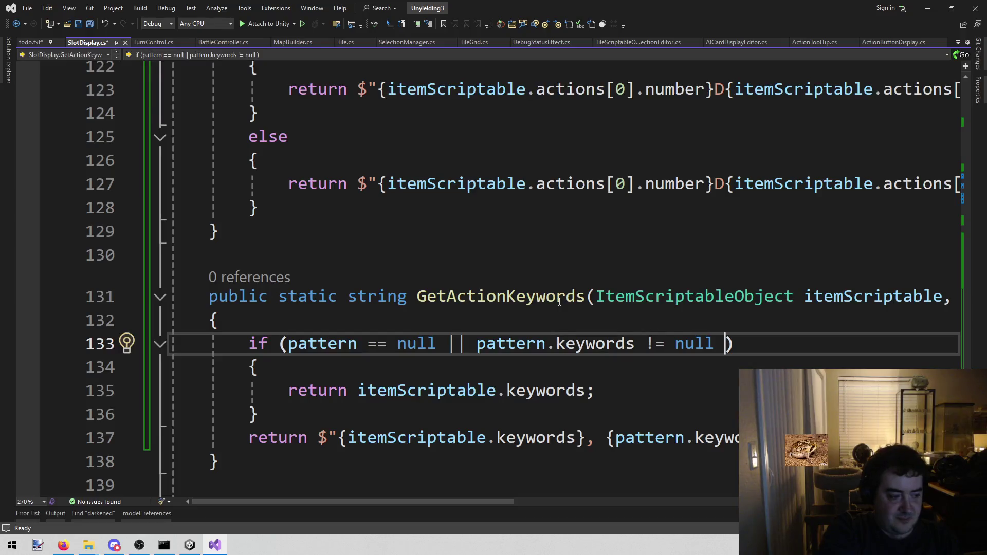
Rewrite the line 133 condition to test pattern.keywords.Count > 0, then save SlotDisplay.cs
{"action": "key", "text": "BackSpace"}
{"action": "key", "text": "BackSpace"}
{"action": "key", "text": "BackSpace"}
{"action": "key", "text": "BackSpace"}
{"action": "key", "text": "BackSpace"}
{"action": "key", "text": "BackSpace"}
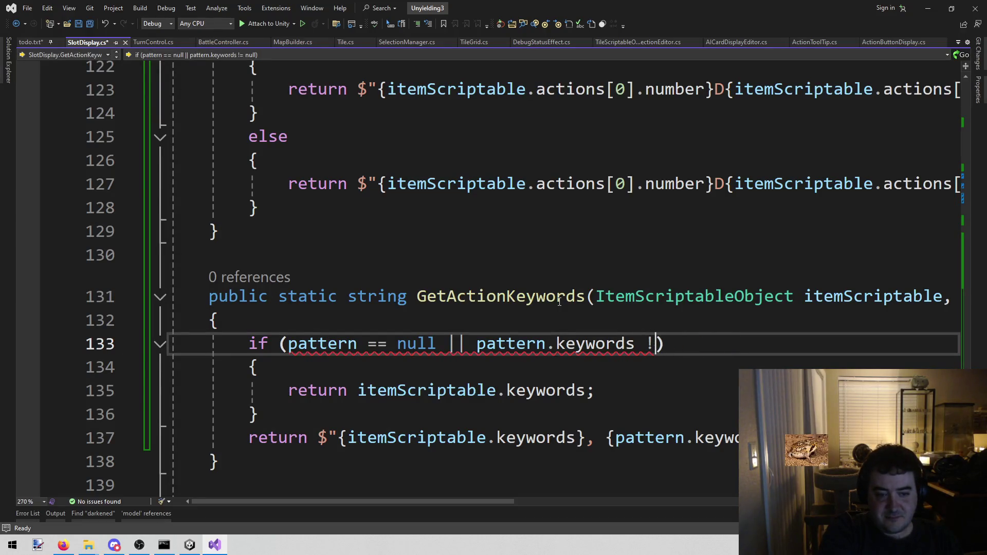
{"action": "key", "text": "BackSpace"}
{"action": "key", "text": "BackSpace"}
{"action": "key", "text": "BackSpace"}
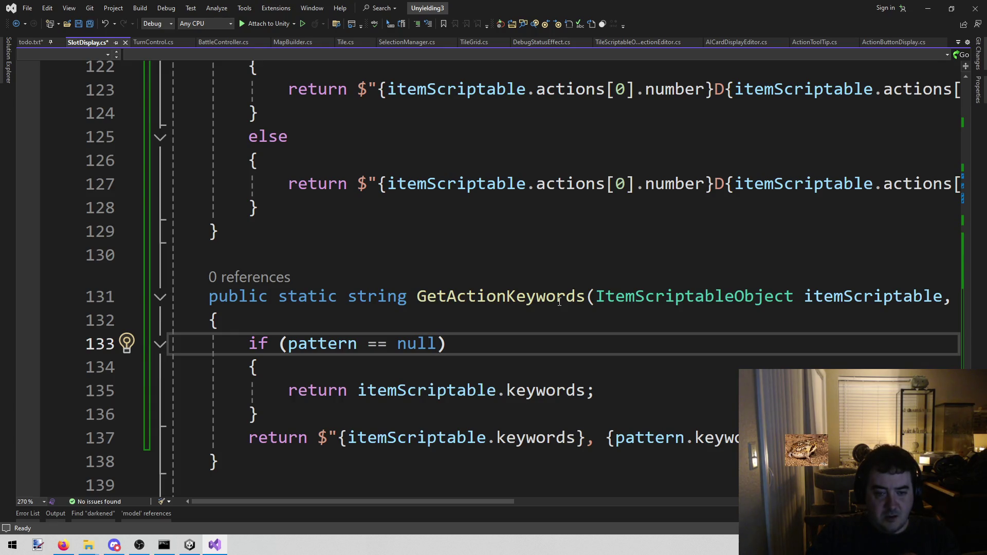
{"action": "type", "text": "&& p"}
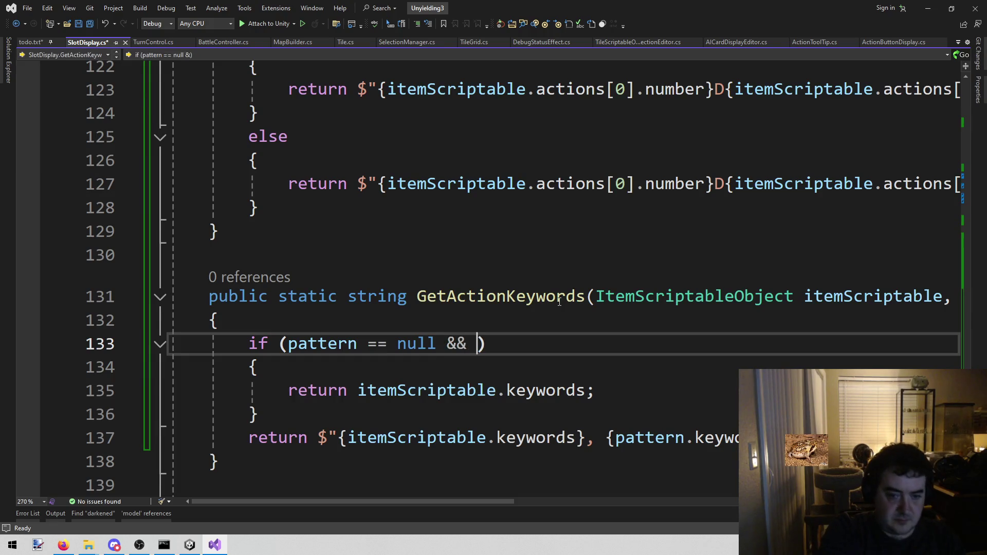
{"action": "type", "text": "attern."}
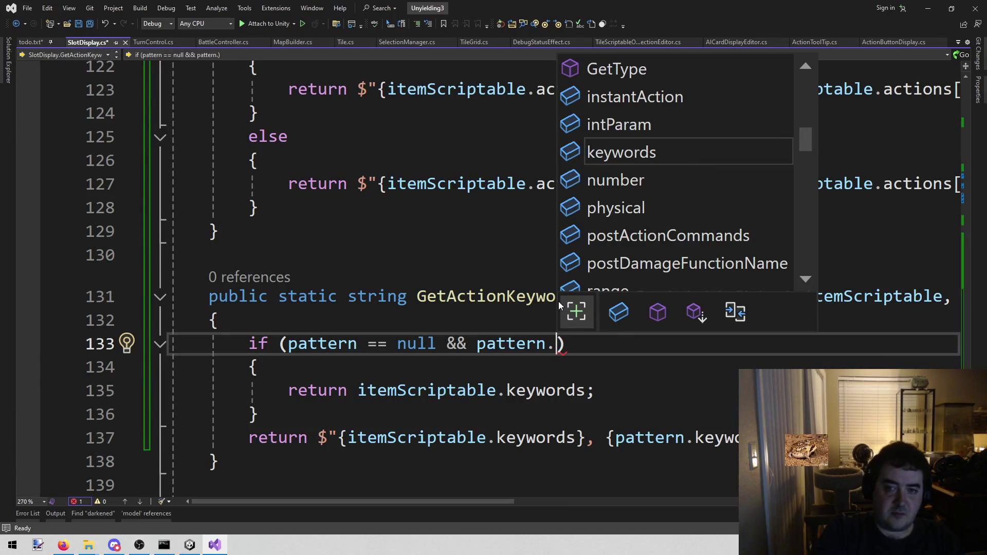
{"action": "key", "text": "Tab"}
{"action": "type", "text": "!="}
{"action": "key", "text": "BackSpace"}
{"action": "key", "text": "BackSpace"}
{"action": "key", "text": "BackSpace"}
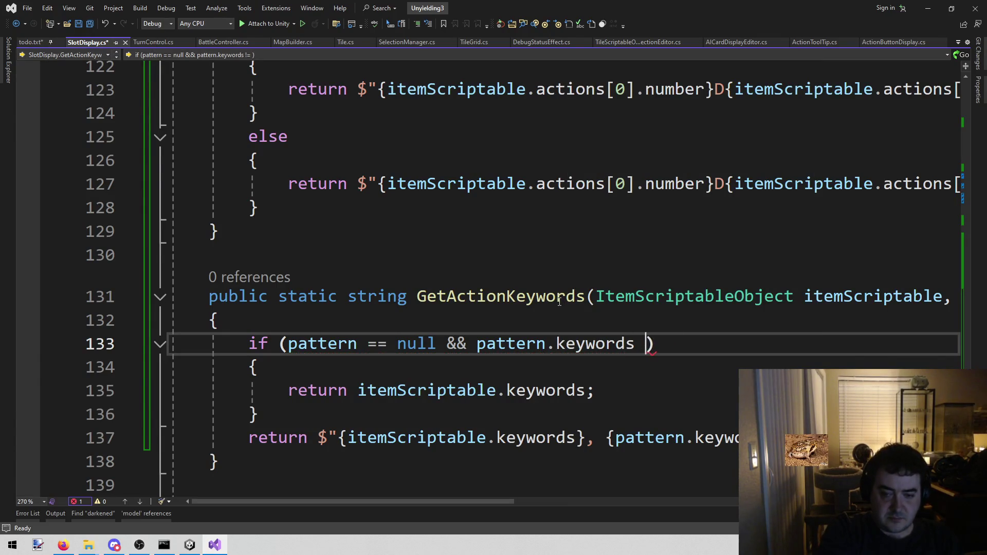
{"action": "type", "text": ".c"}
{"action": "key", "text": "Tab"}
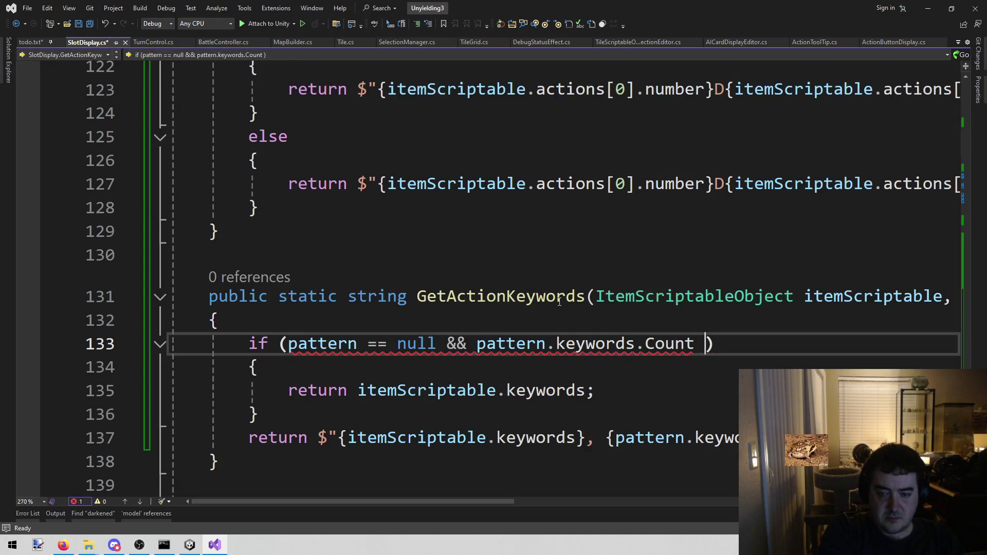
{"action": "type", "text": "> 0"}
{"action": "key", "text": "ctrl+s"}
Change the condition to 'pattern == null || pattern.keywords.Count == 0'
{"action": "key", "text": "BackSpace"}
{"action": "key", "text": "BackSpace"}
{"action": "key", "text": "BackSpace"}
{"action": "type", "text": "="}
{"action": "key", "text": "BackSpace"}
{"action": "key", "text": "ctrl+Left"}
{"action": "key", "text": "ctrl+Left"}
{"action": "key", "text": "ctrl+Left"}
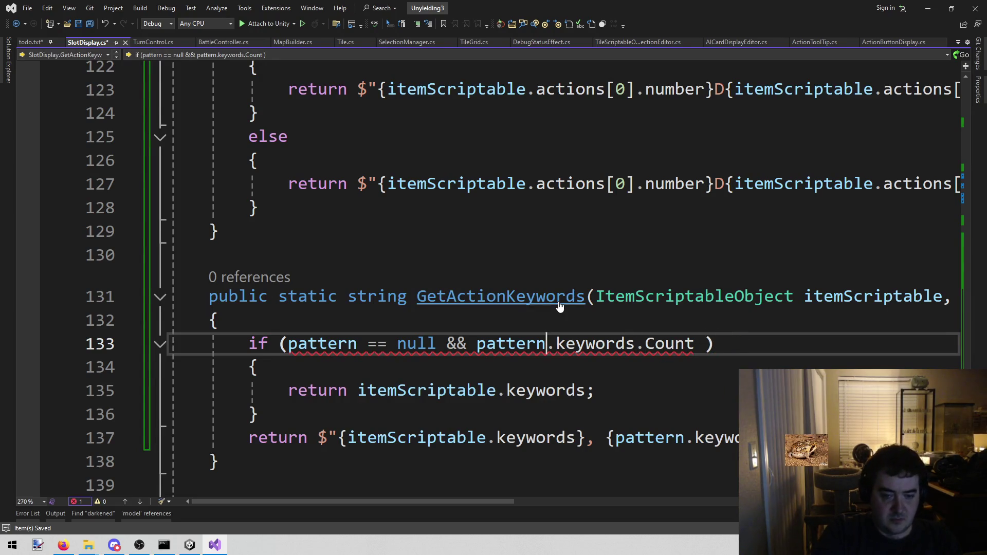
{"action": "key", "text": "shift+Right"}
{"action": "key", "text": "shift+Right"}
{"action": "type", "text": "||"}
{"action": "key", "text": "End"}
{"action": "key", "text": "Left"}
{"action": "type", "text": "== 0"}
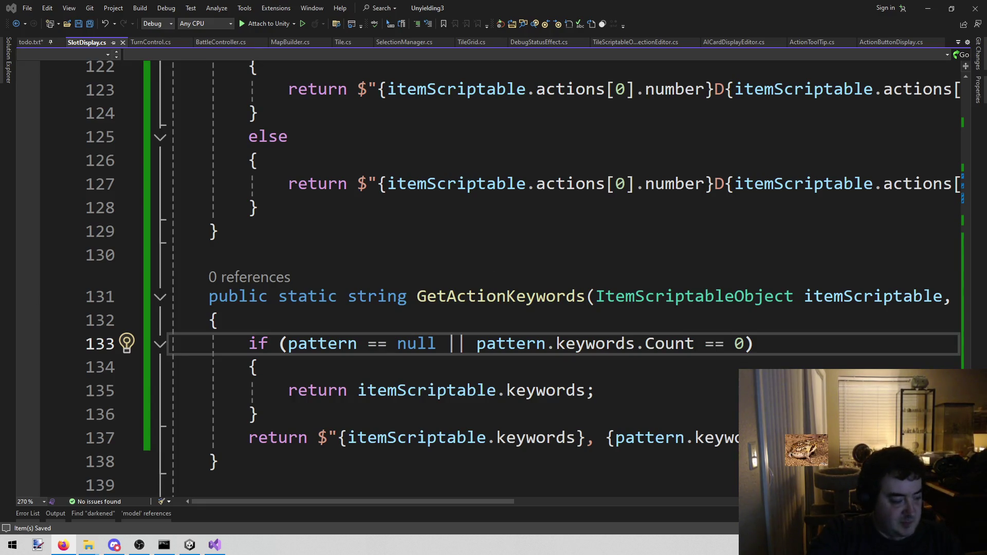
{"action": "scroll", "coordinate": [246, 241], "scroll_direction": "down", "scroll_amount": 2}
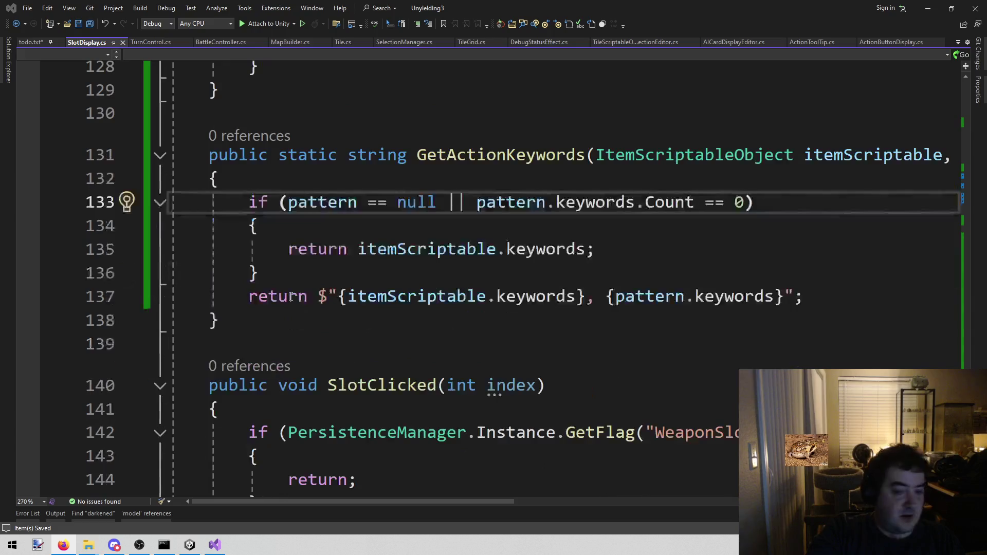
{"action": "scroll", "coordinate": [246, 240], "scroll_direction": "down", "scroll_amount": 1}
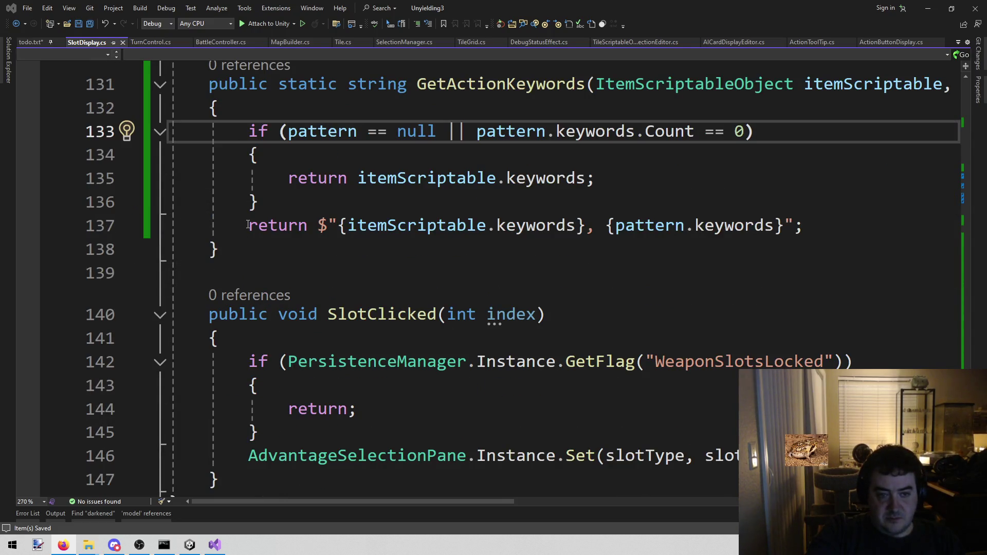
{"action": "left_click_drag", "start_coordinate": [247, 227], "coordinate": [903, 221]}
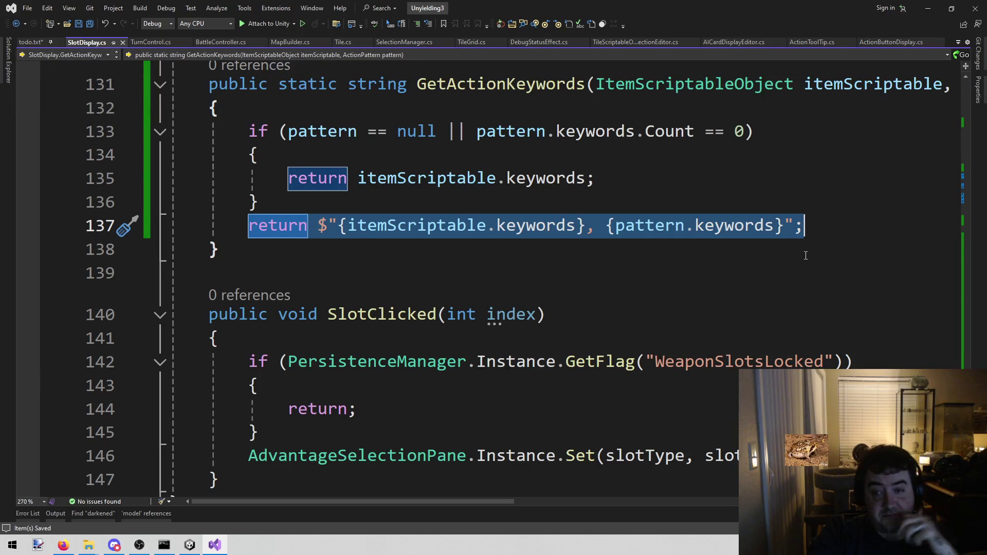
{"action": "left_click", "coordinate": [701, 181]}
{"action": "left_click_drag", "start_coordinate": [606, 225], "coordinate": [755, 225]}
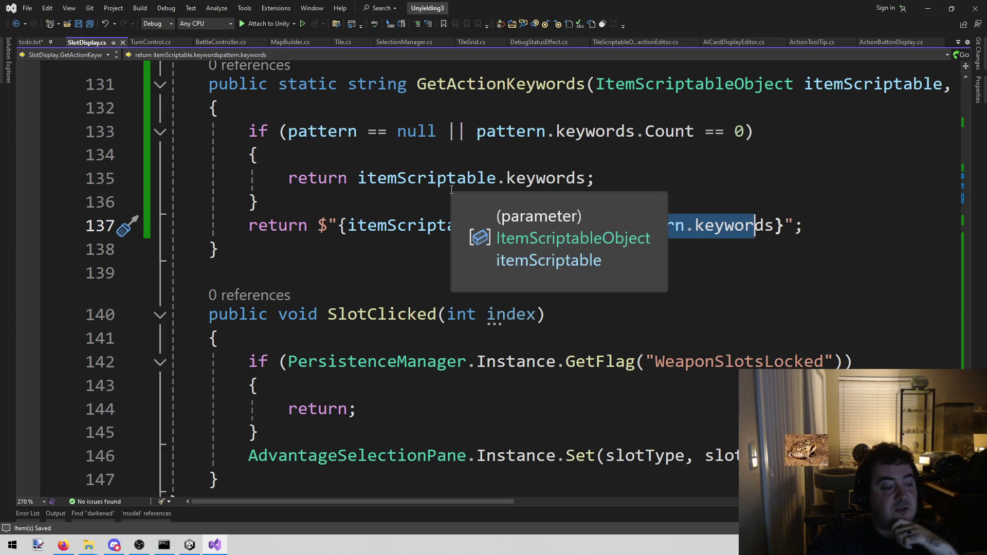
{"action": "left_click", "coordinate": [385, 194]}
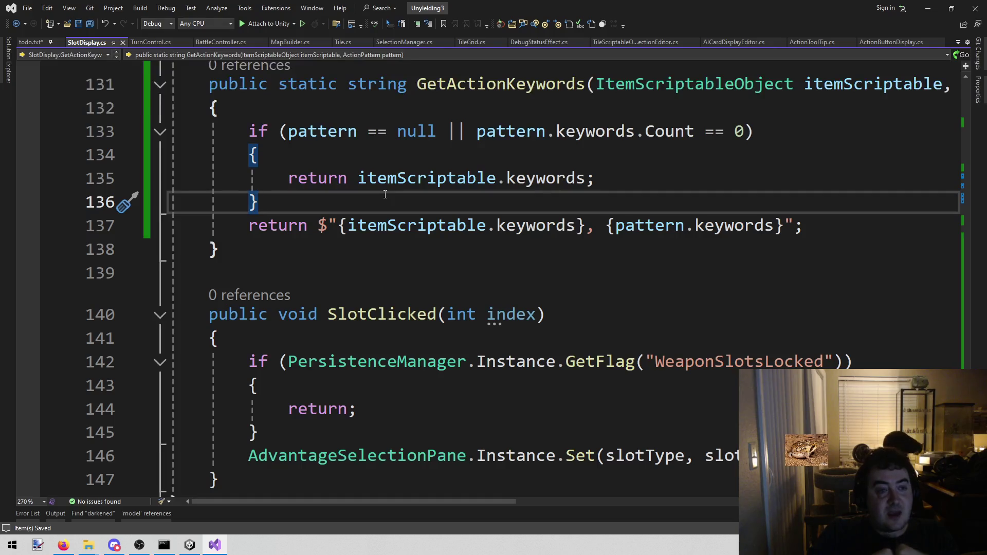
{"action": "key", "text": "Return"}
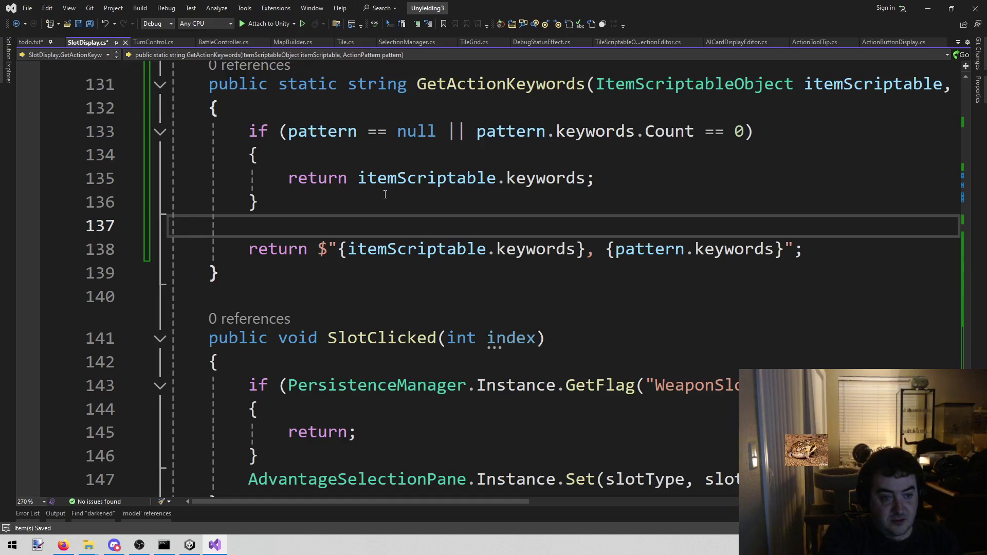
{"action": "type", "text": "string "}
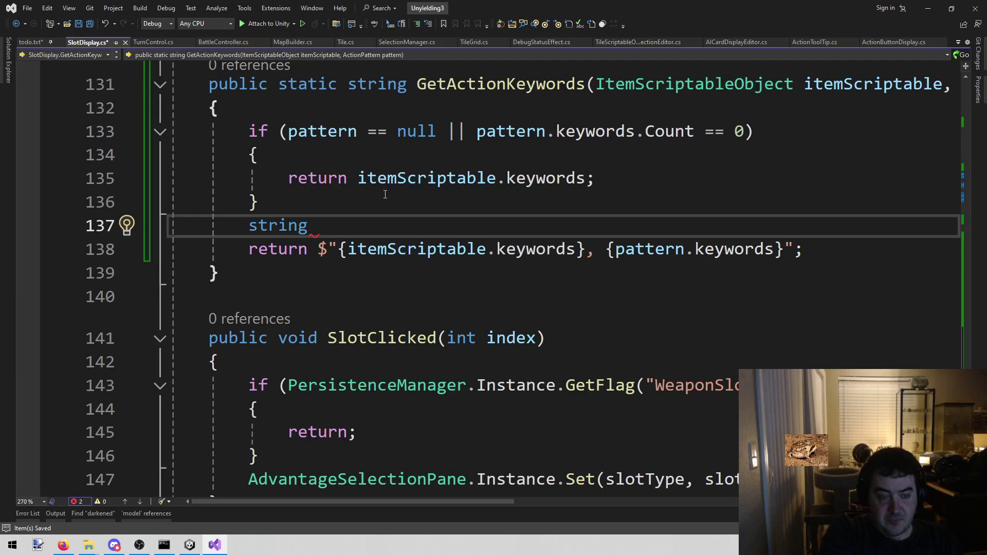
{"action": "type", "text": "patternKeywords ="}
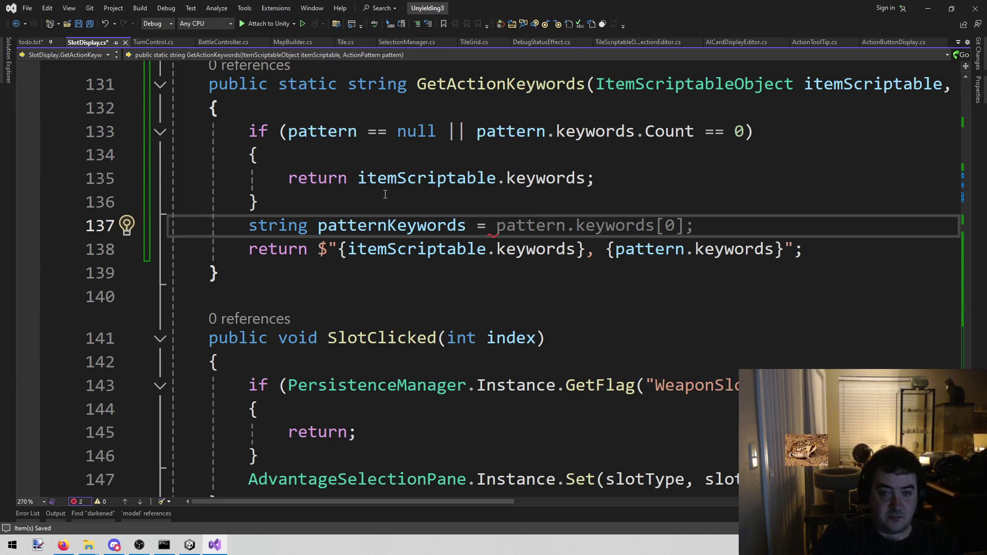
{"action": "key", "text": "ctrl+BackSpace"}
{"action": "key", "text": "ctrl+BackSpace"}
{"action": "key", "text": "ctrl+BackSpace"}
{"action": "key", "text": "BackSpace"}
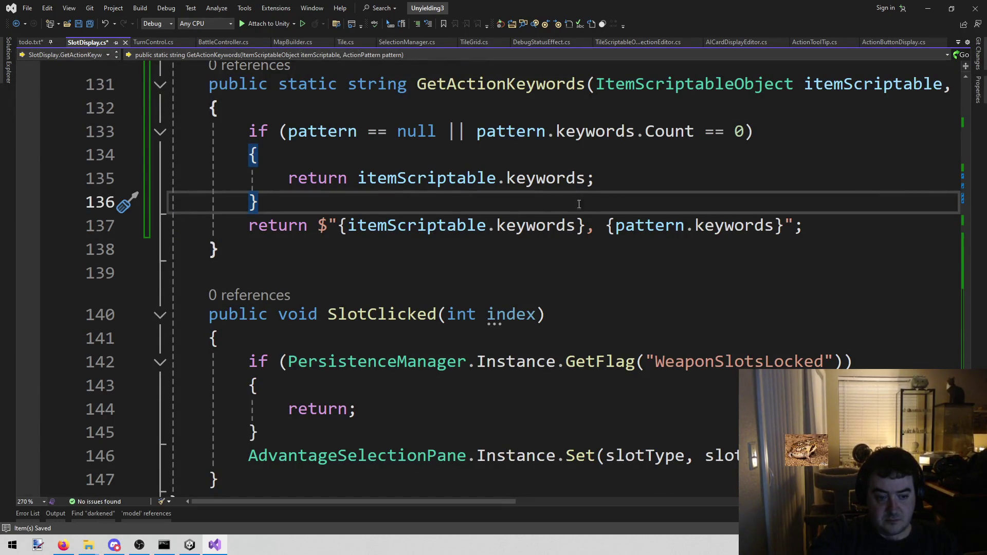
{"action": "key", "text": "ctrl+s"}
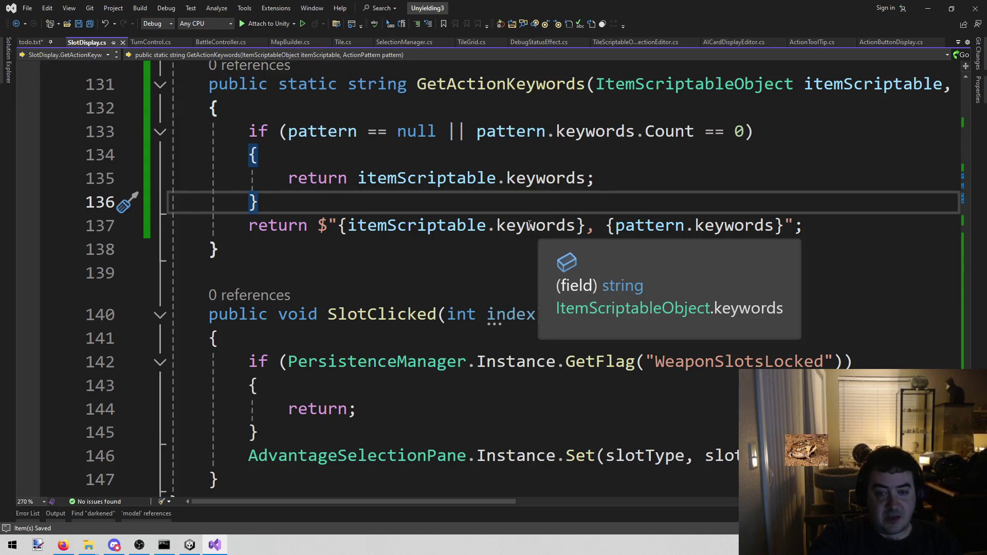
Delete ', {pattern.keywords}' from the line 137 return so only item keywords remain, and save
{"action": "left_click_drag", "start_coordinate": [565, 225], "coordinate": [815, 219]}
{"action": "left_click", "coordinate": [815, 219]}
{"action": "mouse_move", "coordinate": [164, 545]}
{"action": "left_click", "coordinate": [494, 247]}
{"action": "left_click", "coordinate": [690, 201]}
{"action": "left_click", "coordinate": [761, 225]}
{"action": "key", "text": "Up"}
{"action": "key", "text": "Up"}
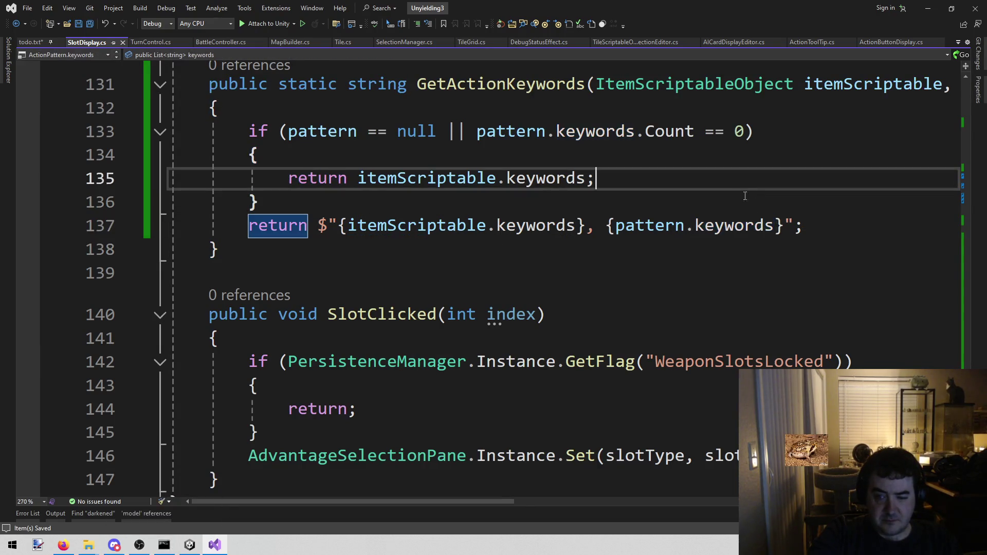
{"action": "left_click_drag", "start_coordinate": [606, 225], "coordinate": [782, 229]}
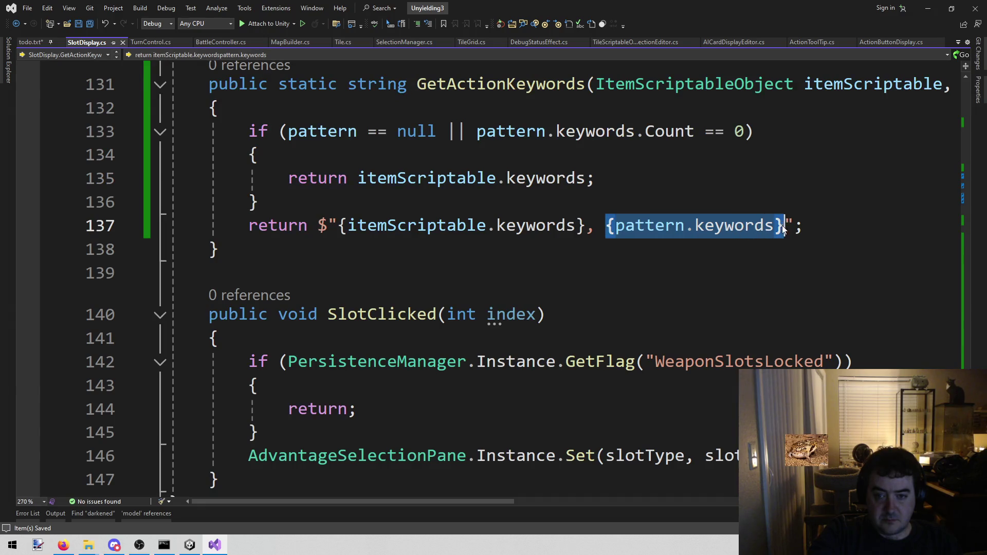
{"action": "key", "text": "BackSpace"}
{"action": "key", "text": "BackSpace"}
{"action": "key", "text": "BackSpace"}
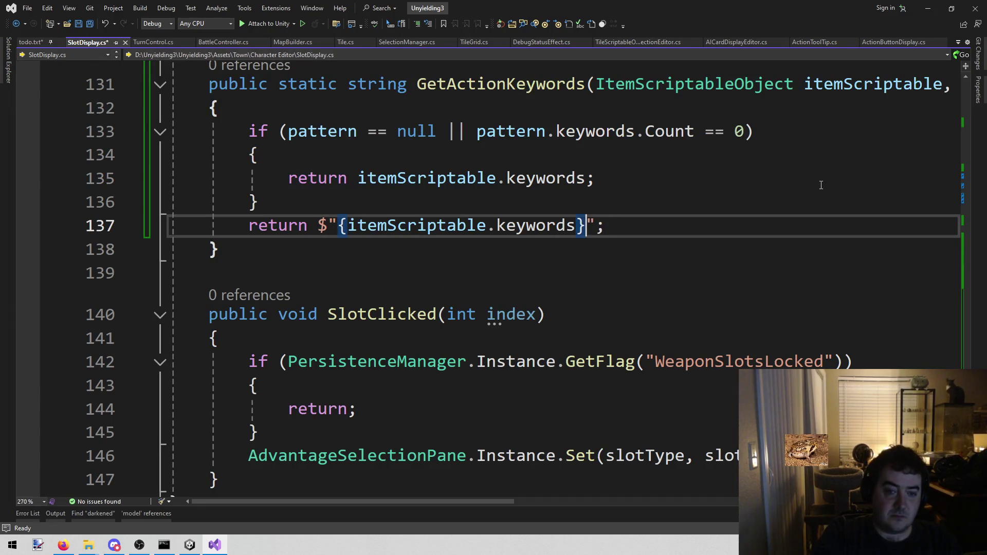
{"action": "key", "text": "ctrl+s"}
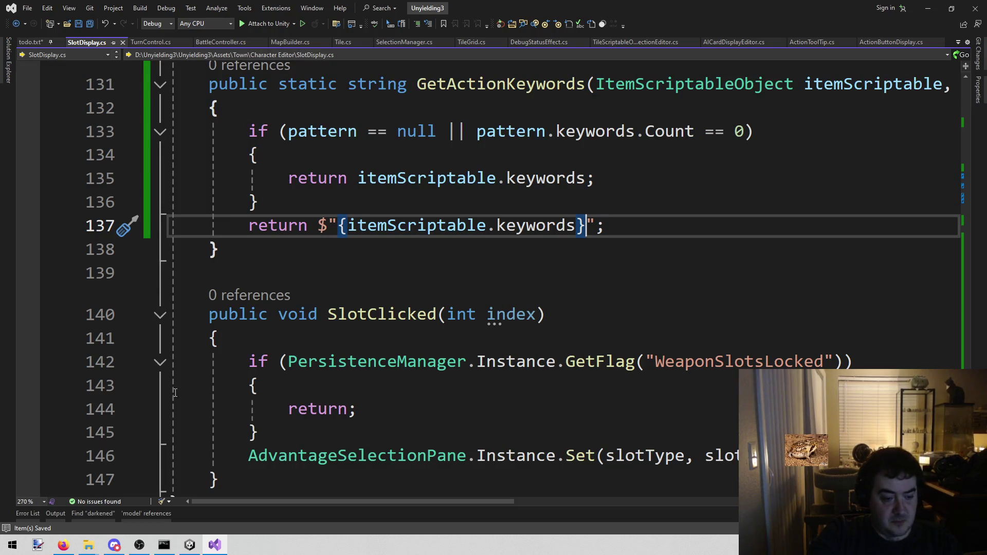
{"action": "left_click", "coordinate": [164, 544]}
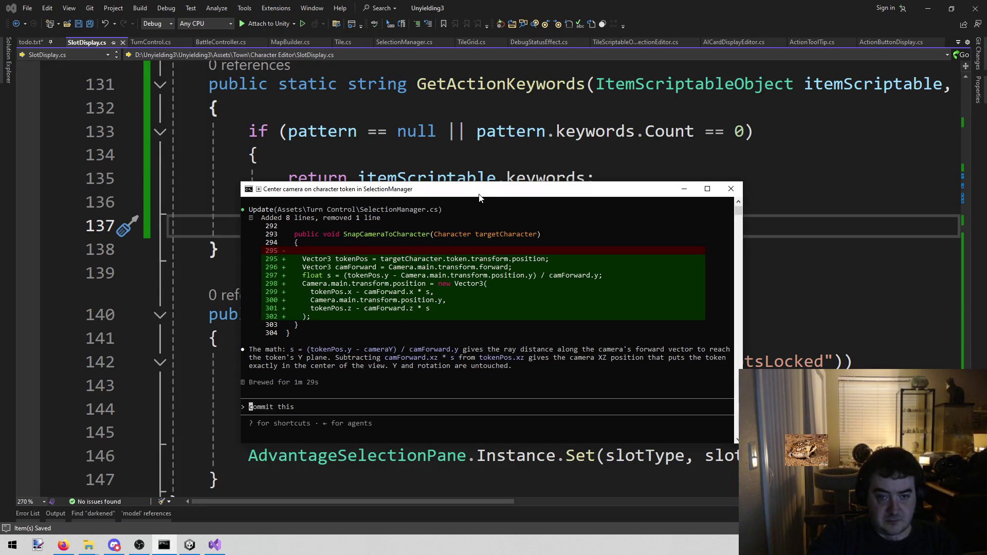
In Claude Code, begin a request to combine pattern.keywords in SlotDisplay's GetActionKeywords
{"action": "right_click", "coordinate": [89, 41]}
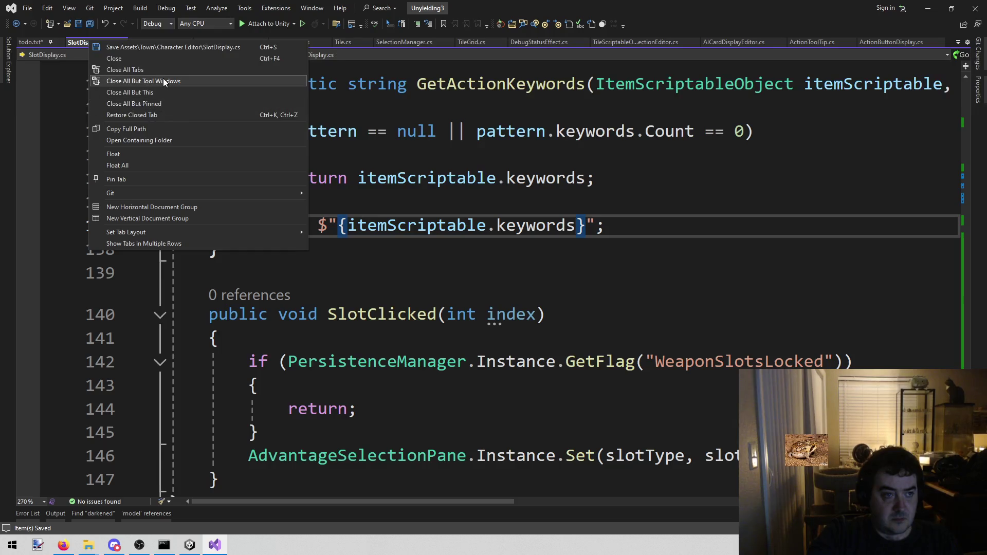
{"action": "left_click", "coordinate": [155, 130]}
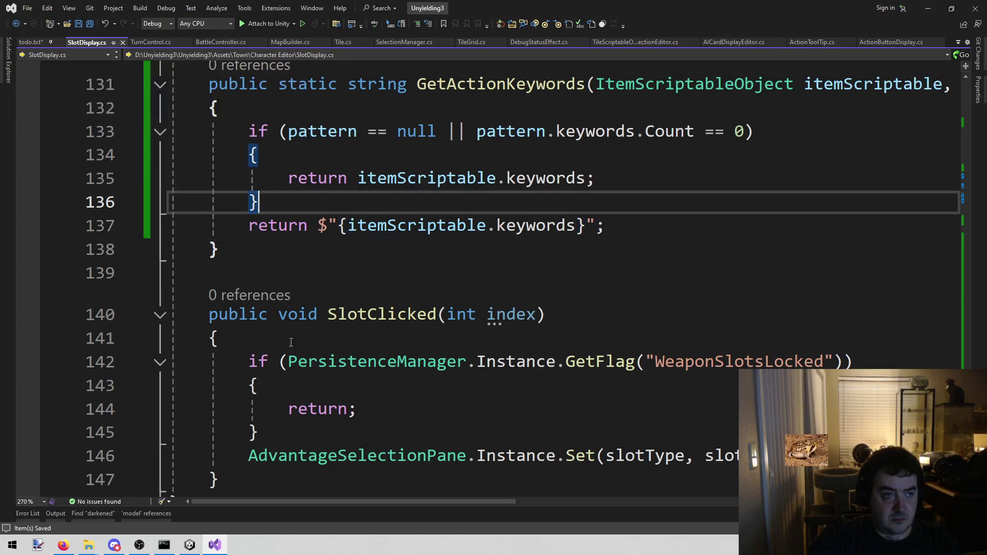
{"action": "left_click", "coordinate": [164, 545]}
{"action": "type", "text": "In SlotDisplay, GetA"}
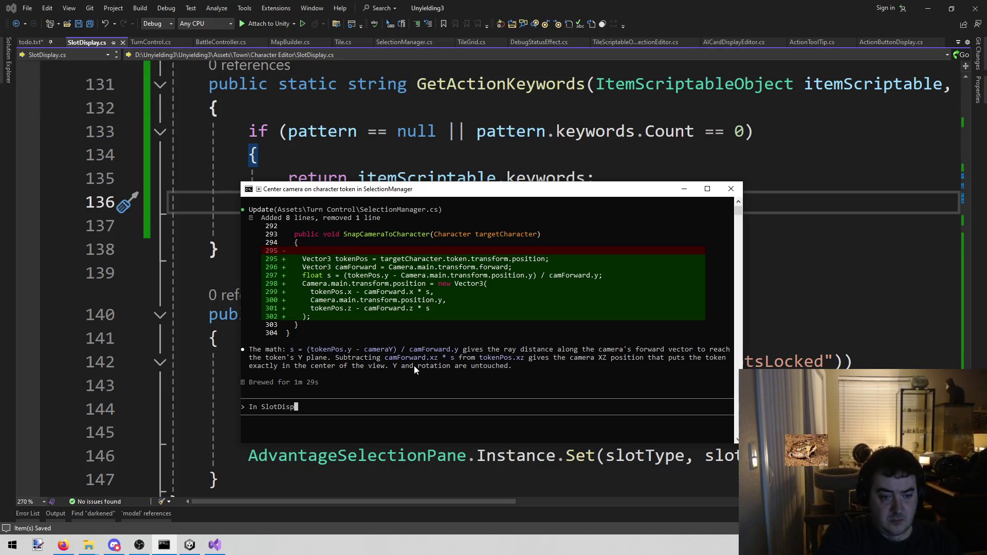
{"action": "type", "text": "ction"}
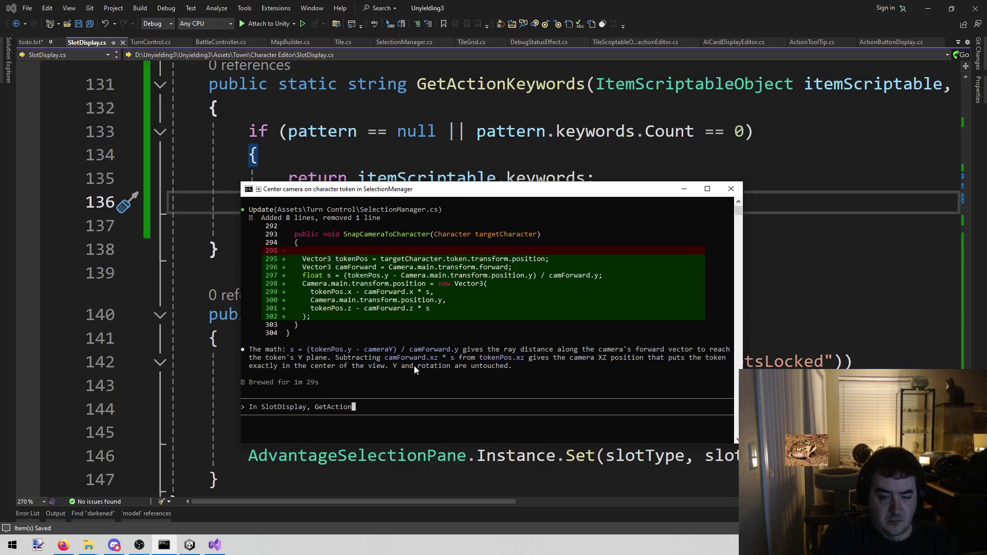
{"action": "type", "text": "Ke"}
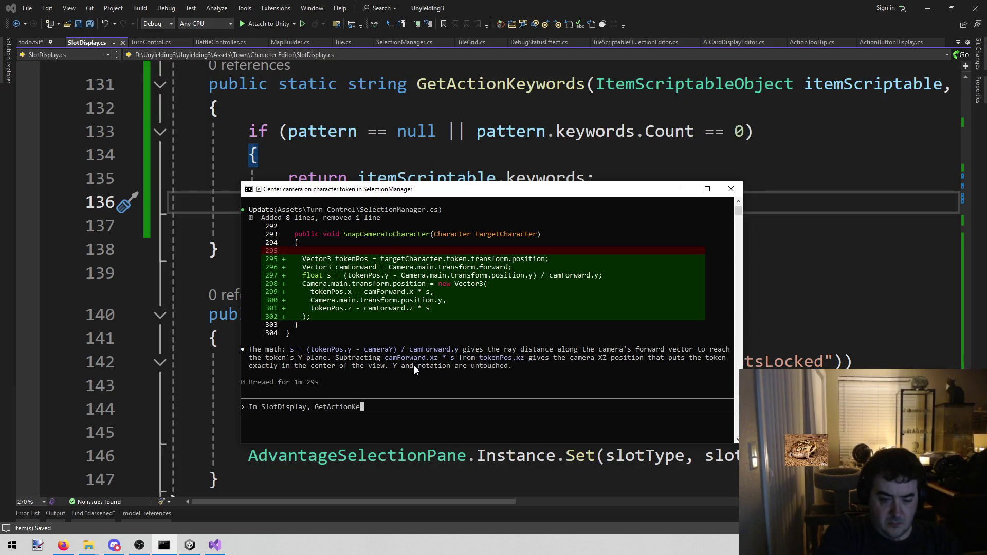
{"action": "type", "text": "ywords, combine"}
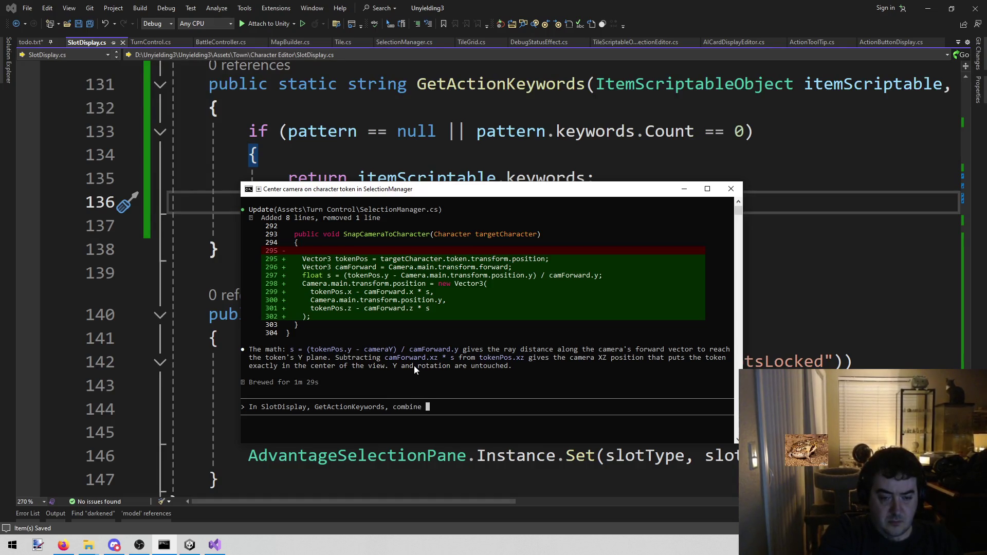
{"action": "mouse_move", "coordinate": [453, 202]}
{"action": "left_mouse_down"}
{"action": "mouse_move", "coordinate": [536, 267]}
{"action": "mouse_move", "coordinate": [572, 278]}
{"action": "mouse_move", "coordinate": [583, 256]}
{"action": "left_mouse_up"}
{"action": "type", "text": "the pattern"}
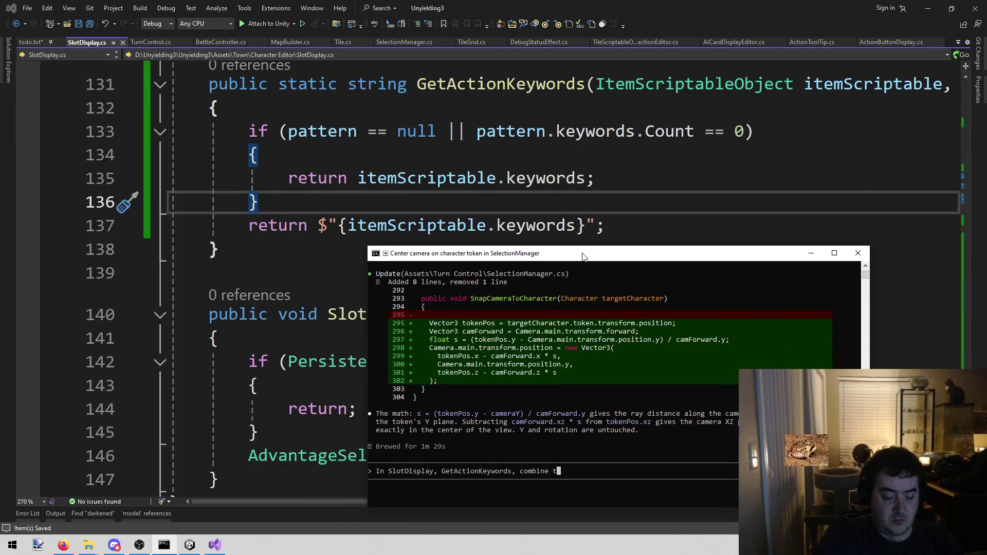
{"action": "key", "text": "BackSpace"}
{"action": "type", "text": ".key"}
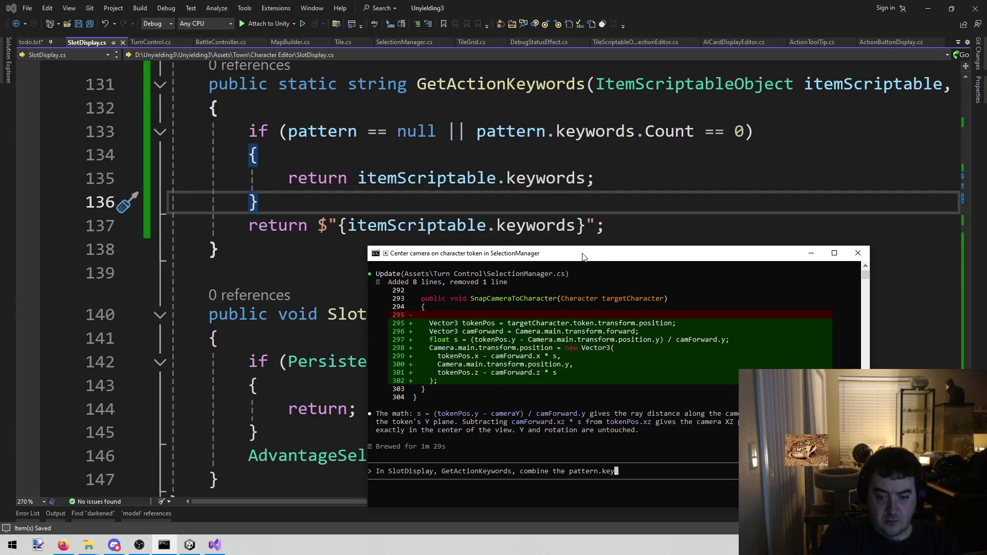
{"action": "type", "text": "words into the"}
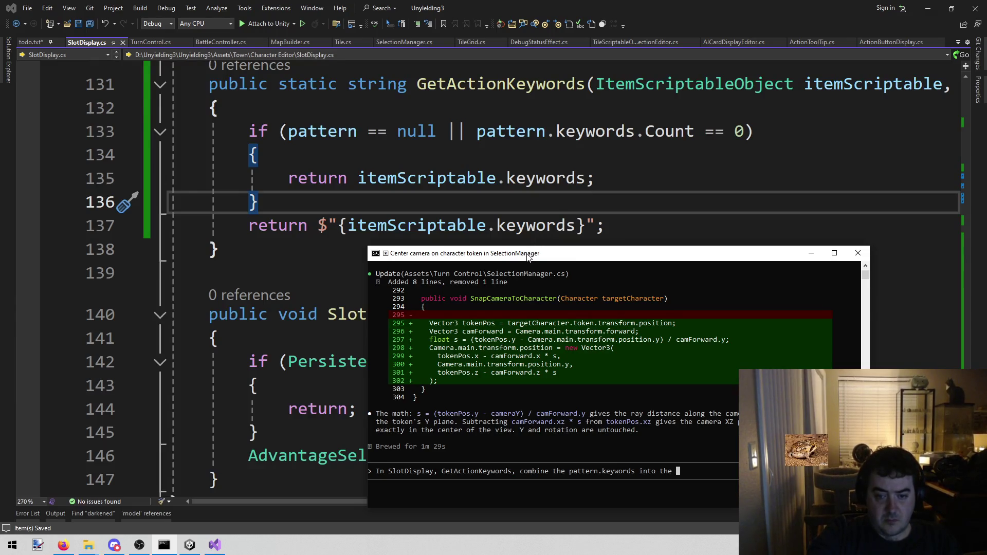
Finish the request to join them with itemScriptable keywords comma separated, send it, and approve the edit
{"action": "key", "text": "BackSpace"}
{"action": "key", "text": "ctrl+BackSpace"}
{"action": "key", "text": "ctrl+BackSpace"}
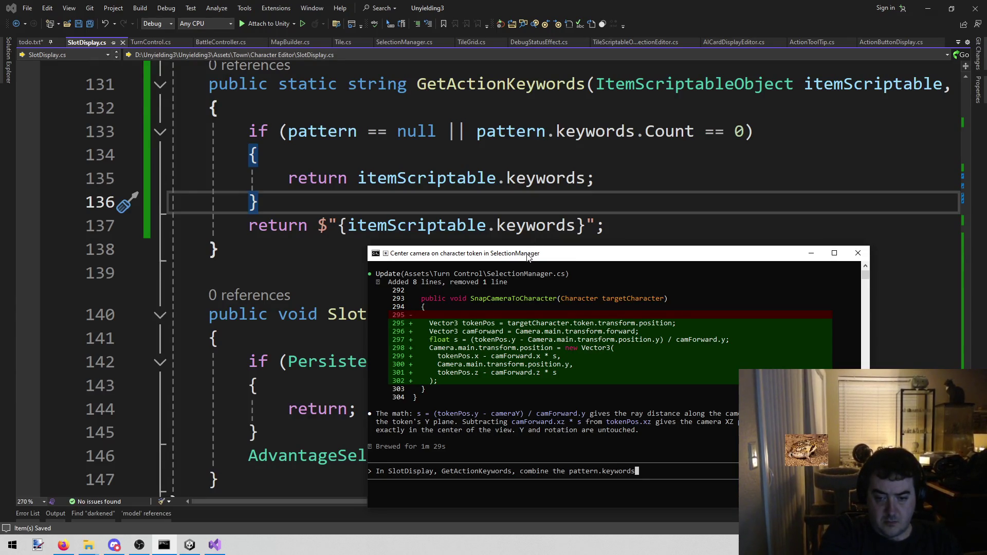
{"action": "type", "text": " with the "}
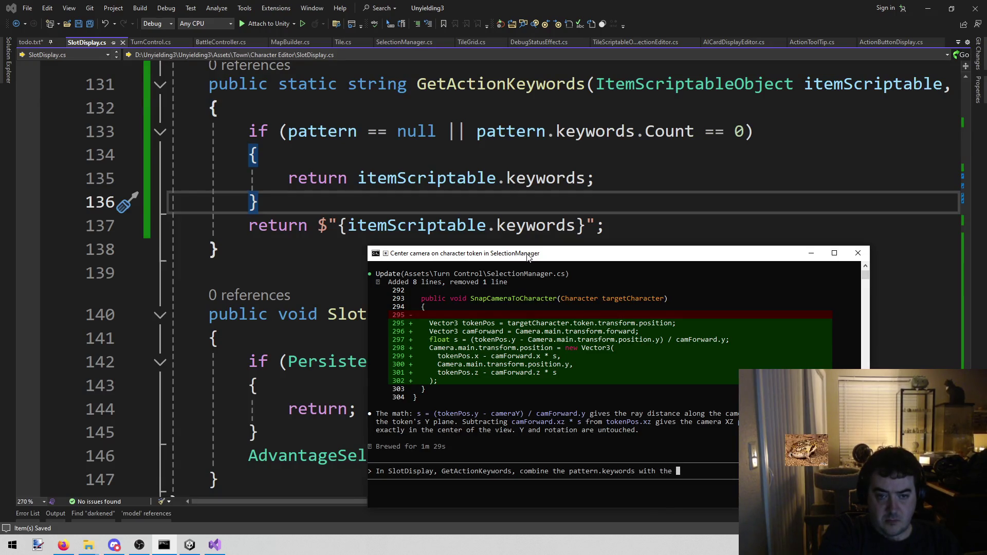
{"action": "type", "text": "item"}
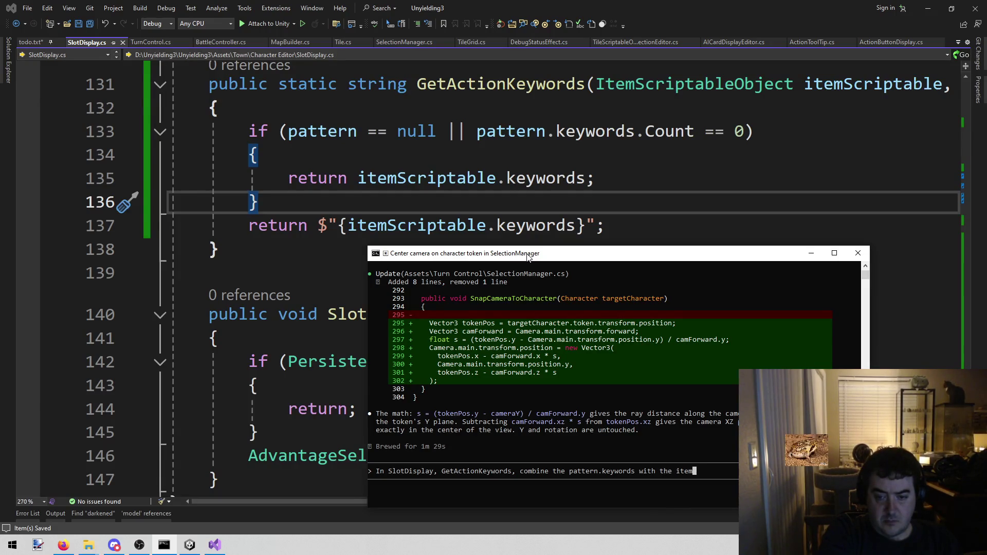
{"action": "type", "text": "Scrip"}
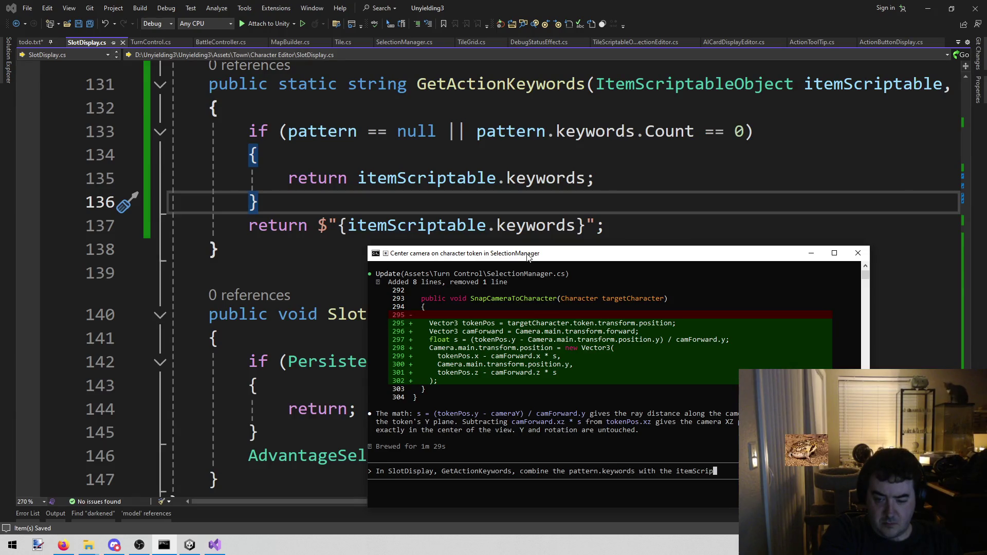
{"action": "type", "text": "table."}
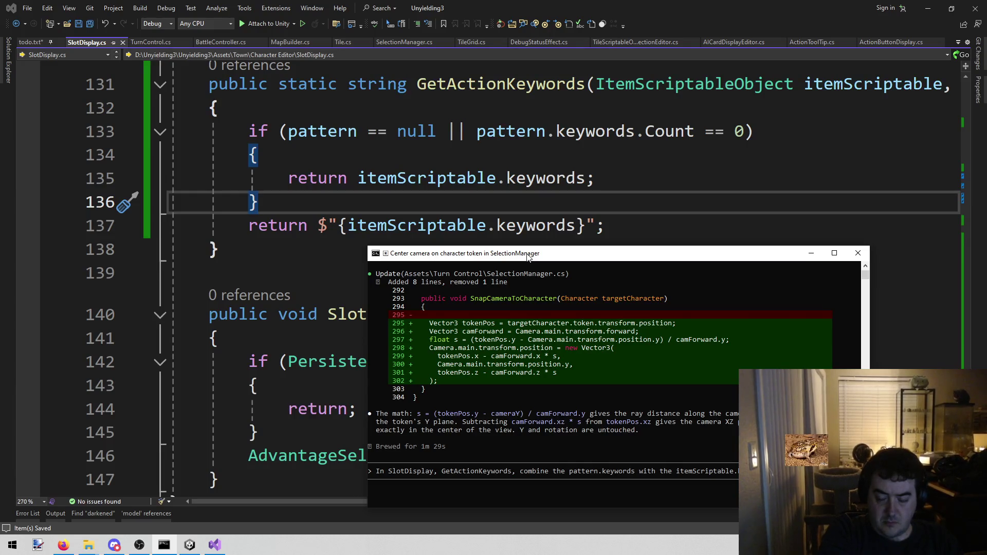
{"action": "type", "text": "sp"}
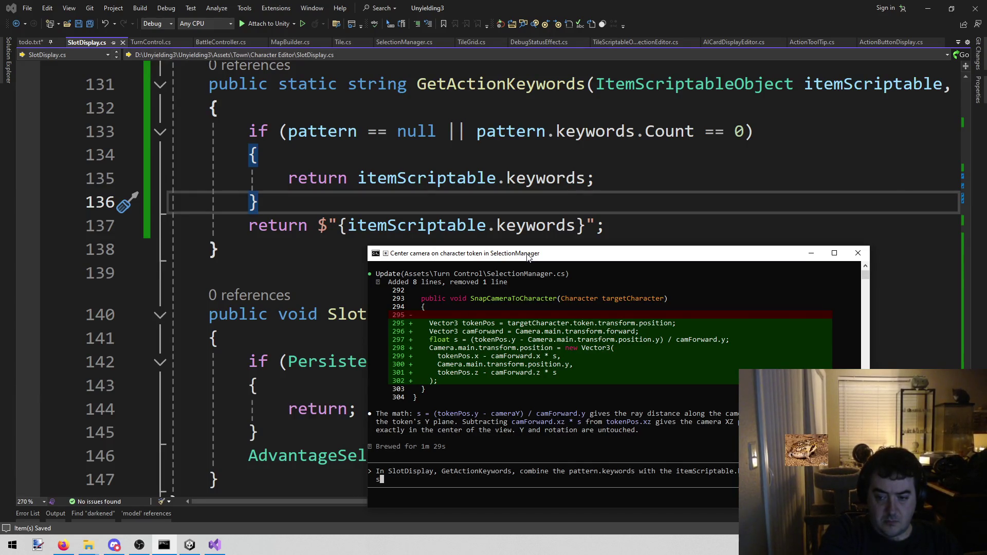
{"action": "type", "text": "perated.\""}
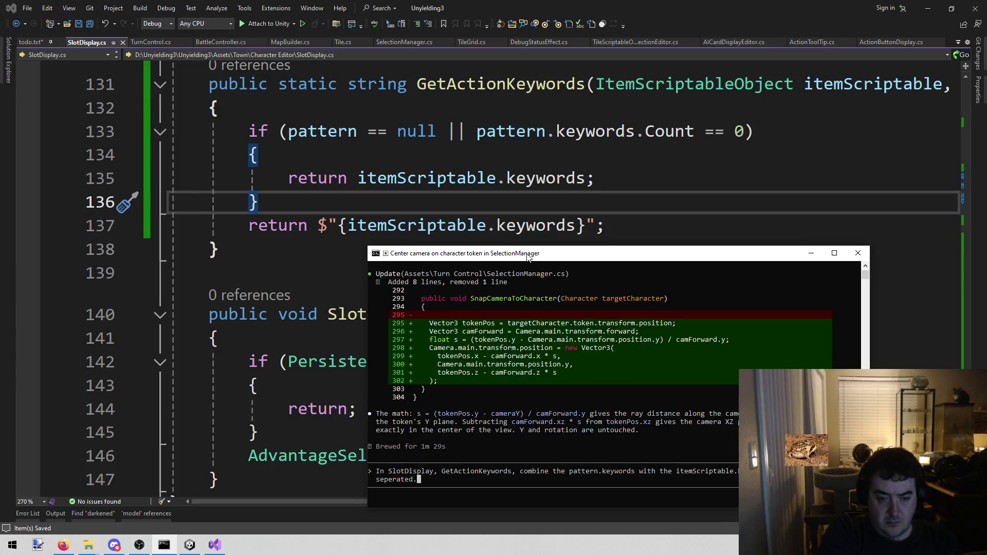
{"action": "key", "text": "Return"}
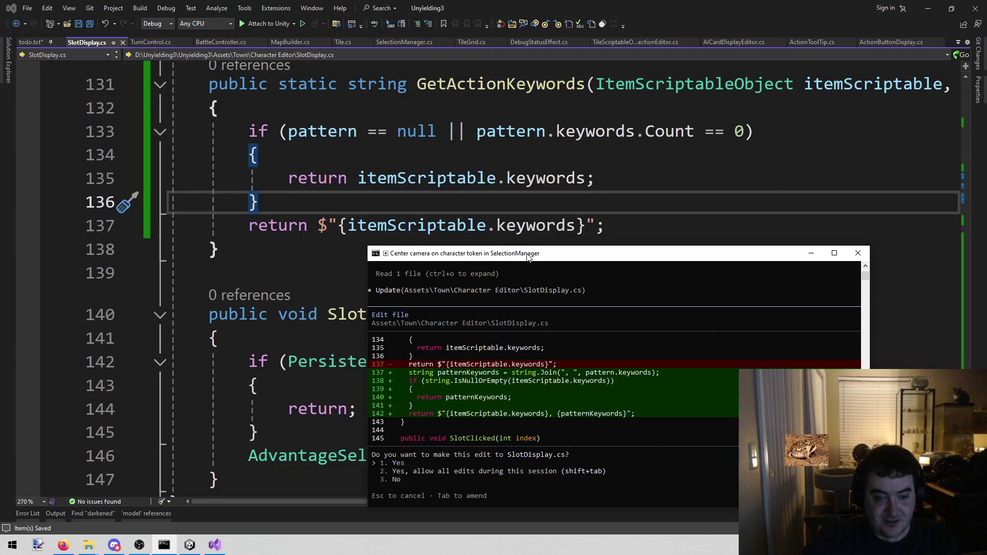
{"action": "key", "text": "Return"}
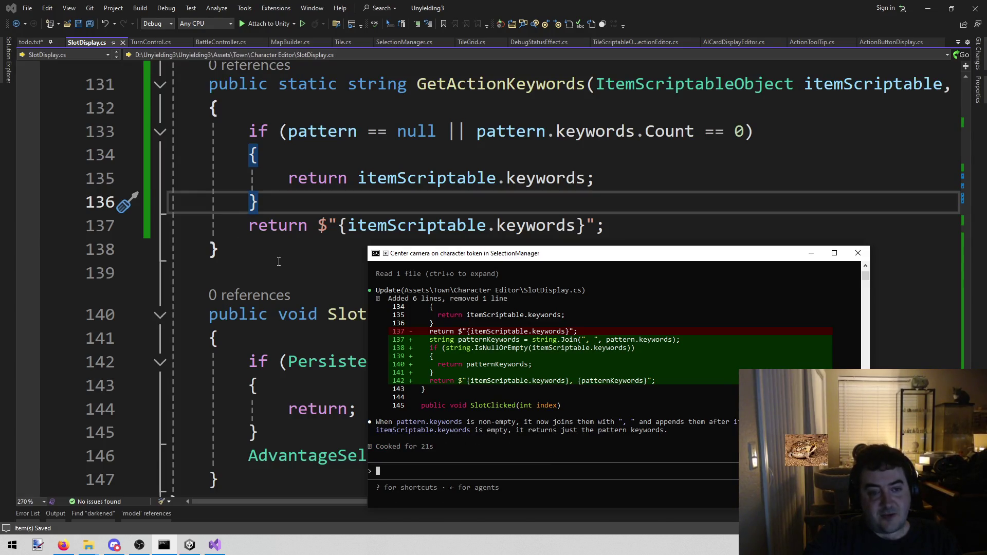
Delete the IsNullOrEmpty if-block from GetActionKeywords, then open ActionButtonDisplay.cs
{"action": "left_click", "coordinate": [278, 262]}
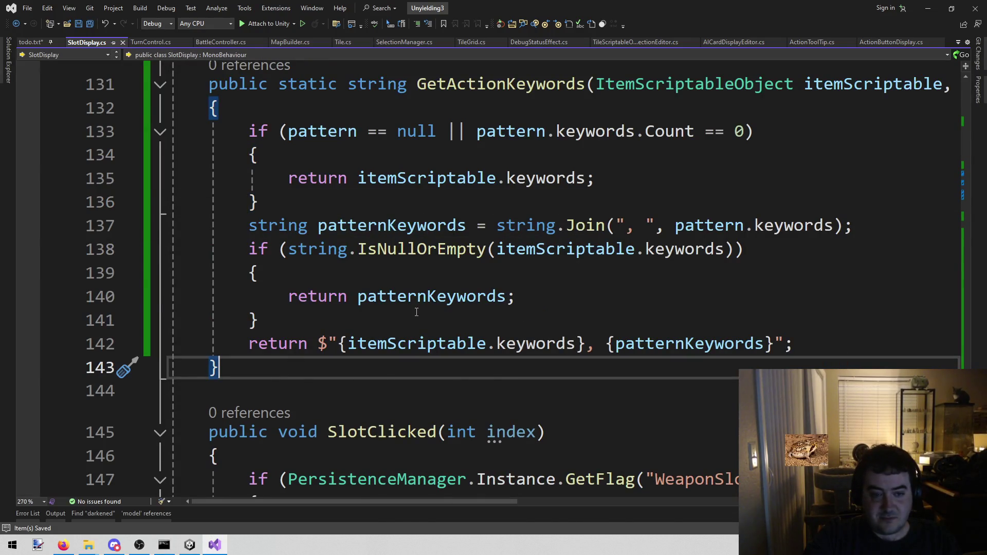
{"action": "mouse_move", "coordinate": [416, 312]}
{"action": "left_mouse_down"}
{"action": "mouse_move", "coordinate": [129, 275]}
{"action": "mouse_move", "coordinate": [87, 244]}
{"action": "left_mouse_up"}
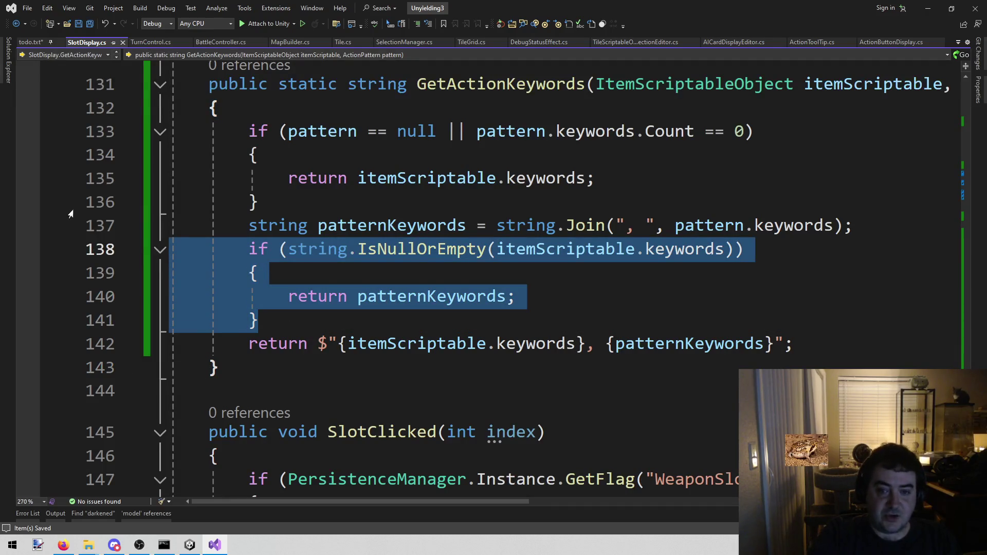
{"action": "key", "text": "BackSpace"}
{"action": "key", "text": "BackSpace"}
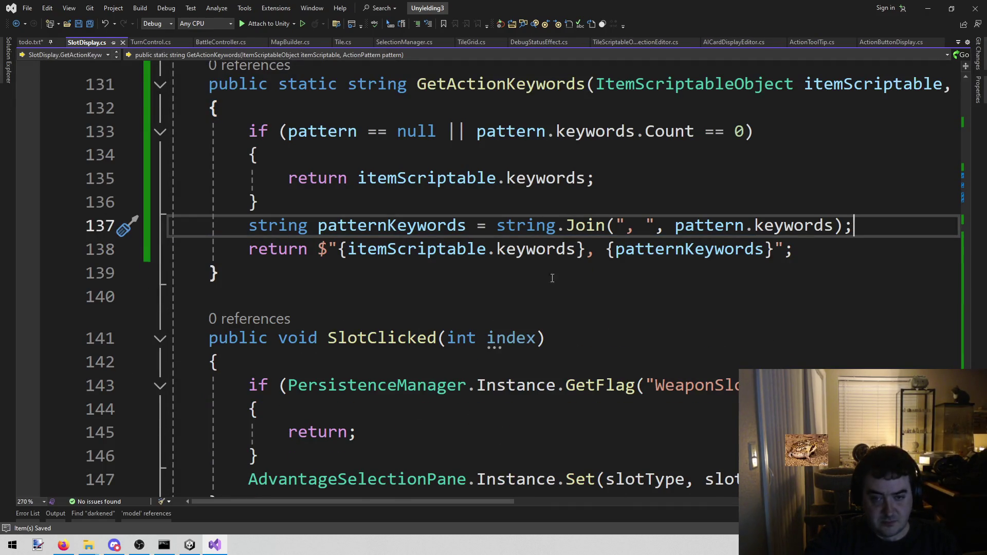
{"action": "scroll", "coordinate": [545, 298], "scroll_direction": "up", "scroll_amount": 2}
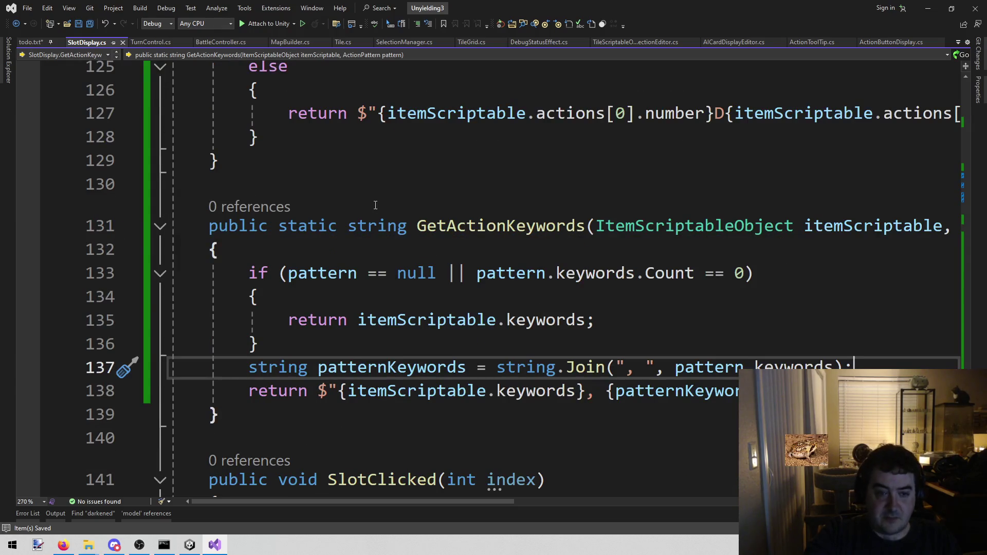
{"action": "left_click_drag", "start_coordinate": [209, 226], "coordinate": [278, 409]}
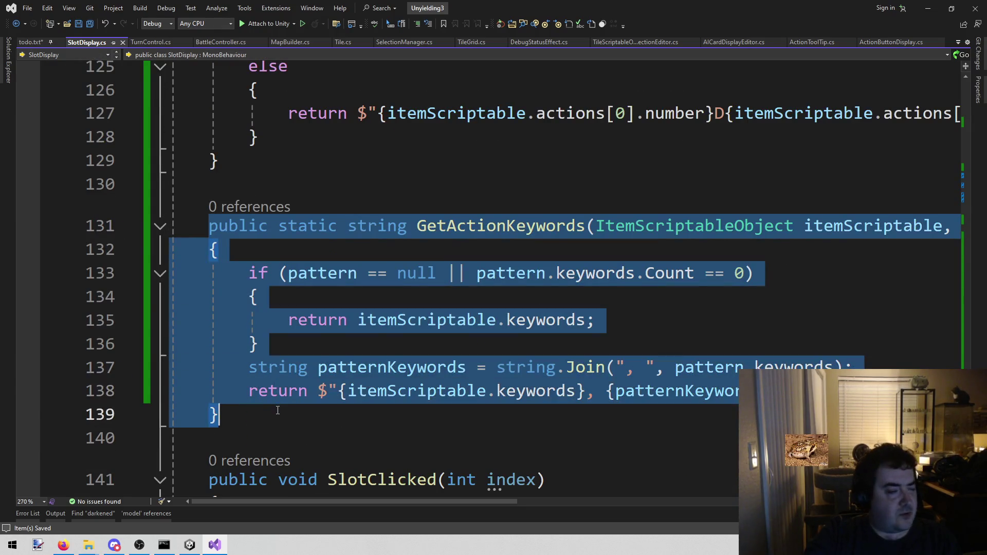
{"action": "left_click", "coordinate": [488, 229]}
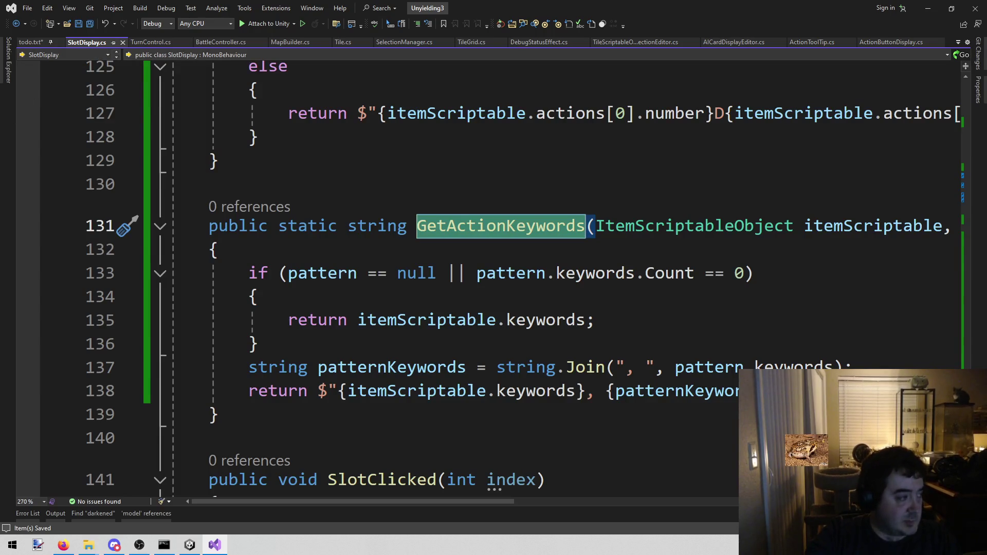
{"action": "left_click", "coordinate": [872, 44]}
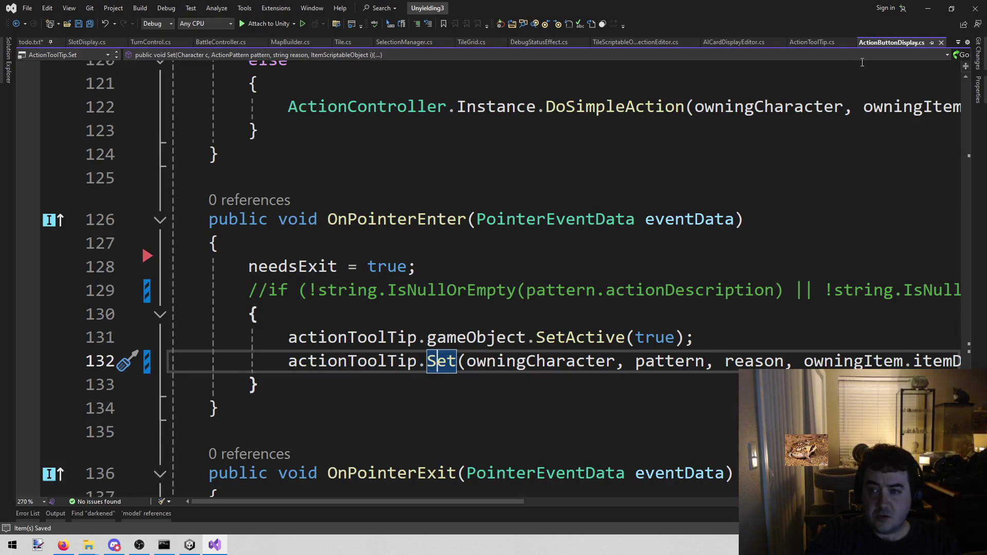
In ActionToolTip.cs, write SlotDisplay.GetActionKeywords(owningItem, pattern); on a new line after line 41
{"action": "left_click", "coordinate": [812, 42]}
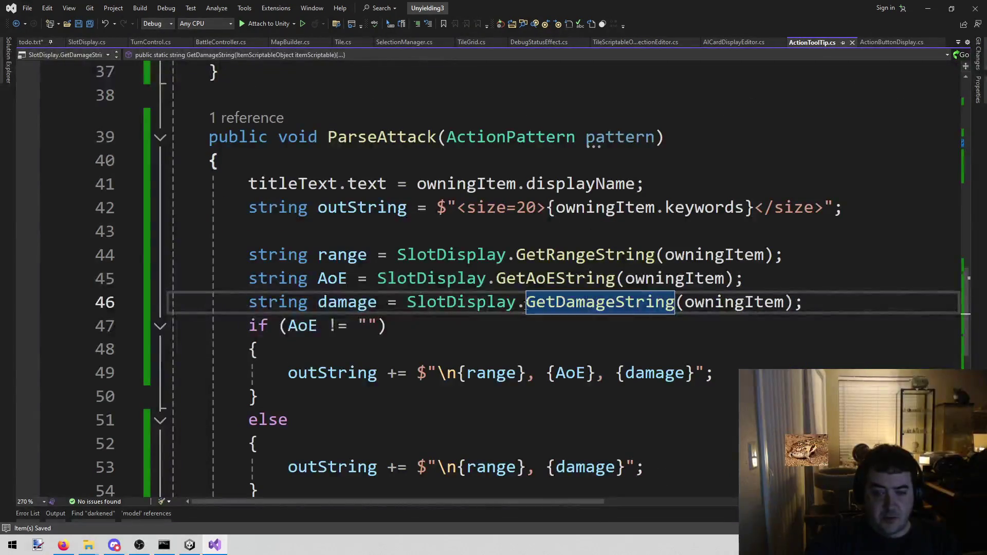
{"action": "left_click_drag", "start_coordinate": [536, 207], "coordinate": [805, 207]}
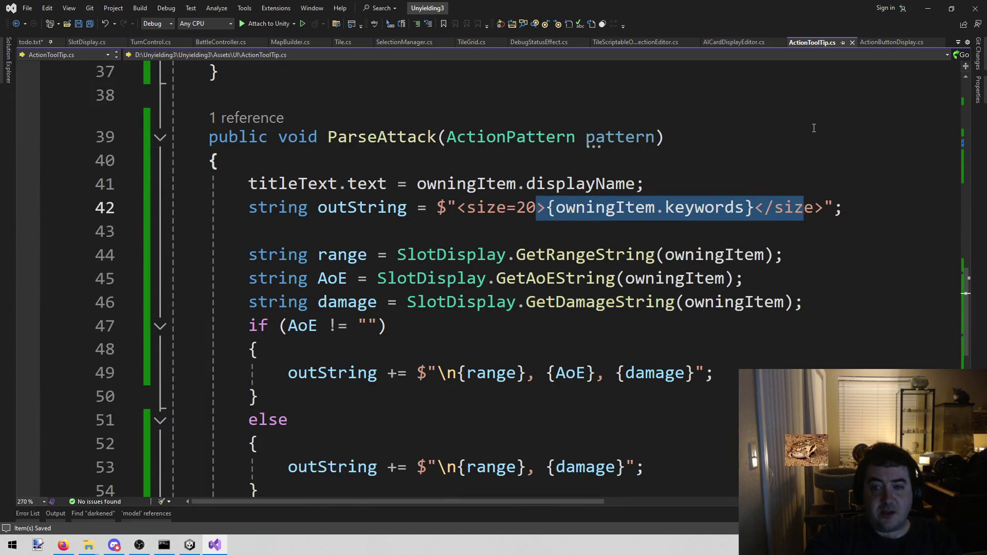
{"action": "left_click", "coordinate": [691, 163]}
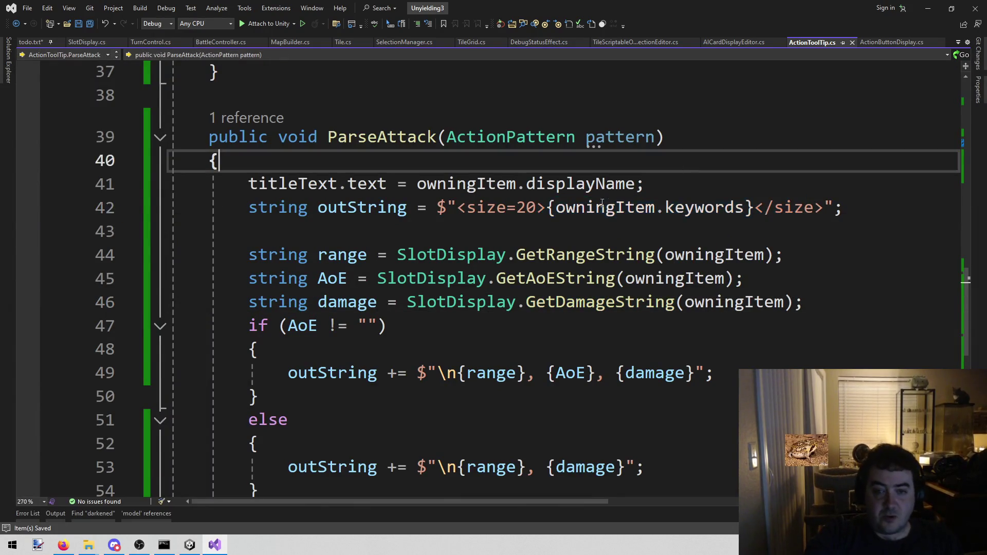
{"action": "left_click", "coordinate": [646, 207]}
{"action": "left_click", "coordinate": [657, 191]}
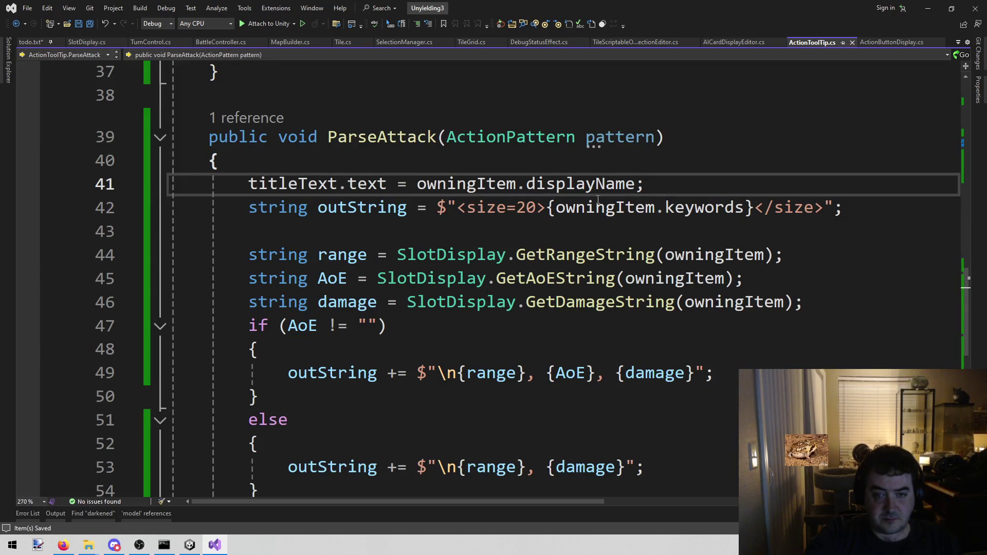
{"action": "key", "text": "Return"}
{"action": "type", "text": "Slot"}
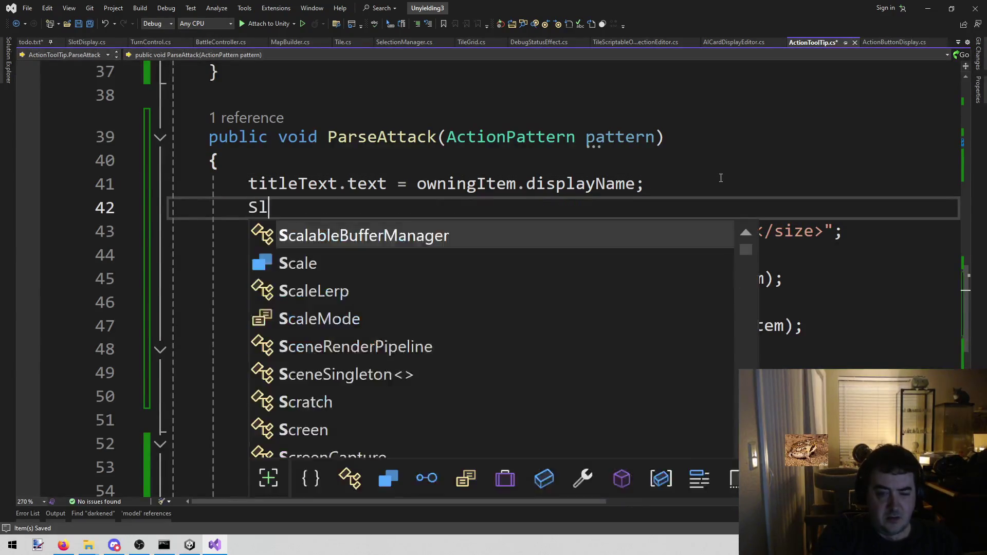
{"action": "key", "text": "Tab"}
{"action": "type", "text": ".GetActionKeywords"}
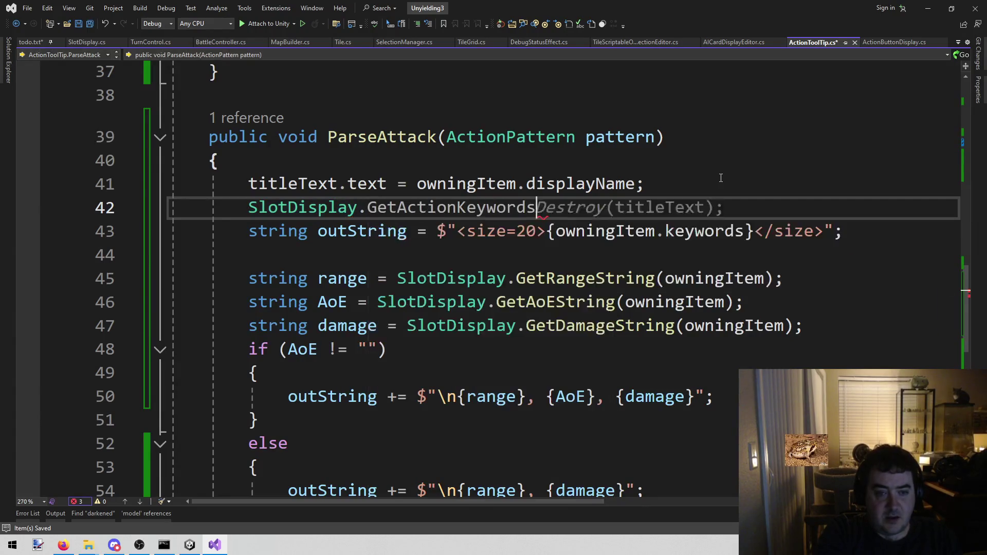
{"action": "type", "text": "("}
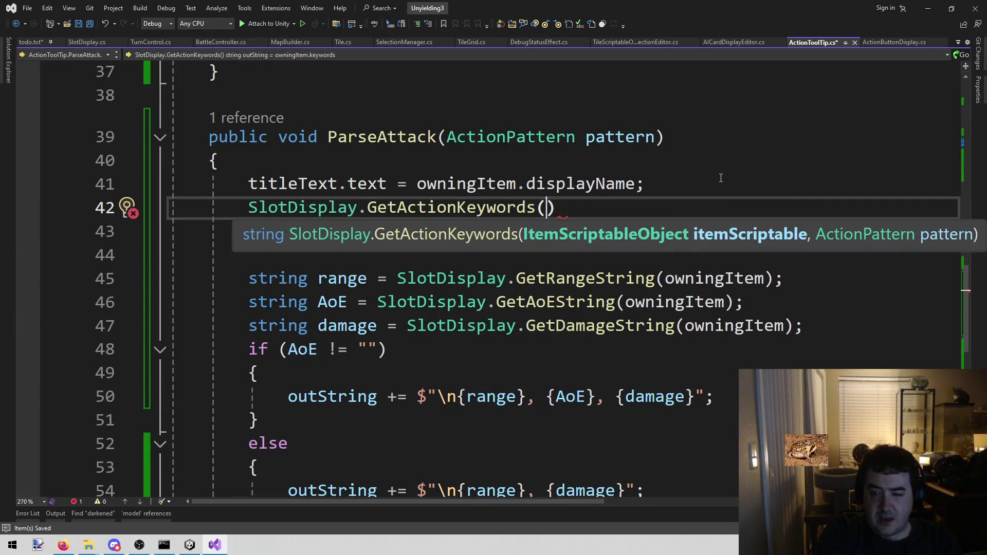
{"action": "type", "text": "own"}
{"action": "key", "text": "Tab"}
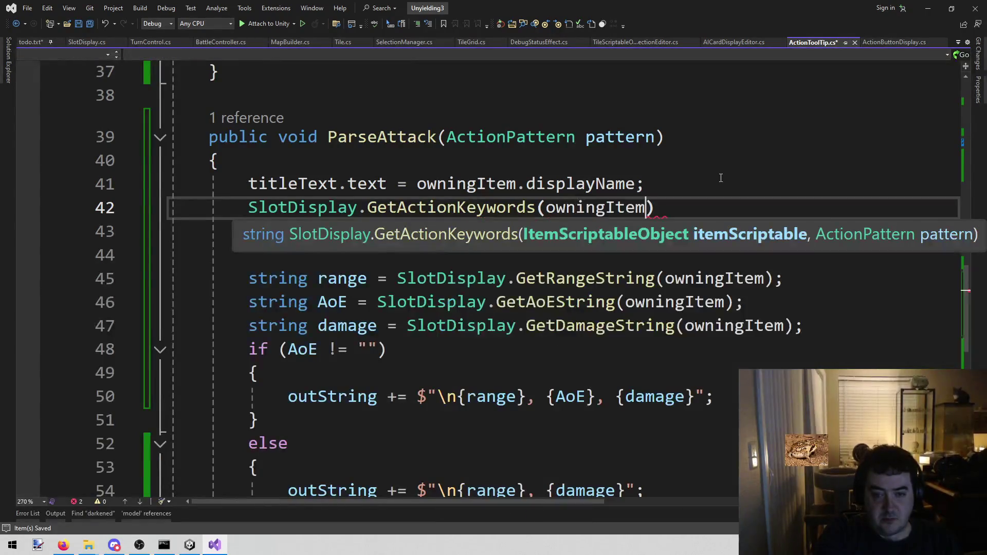
{"action": "type", "text": ","}
{"action": "key", "text": "Tab"}
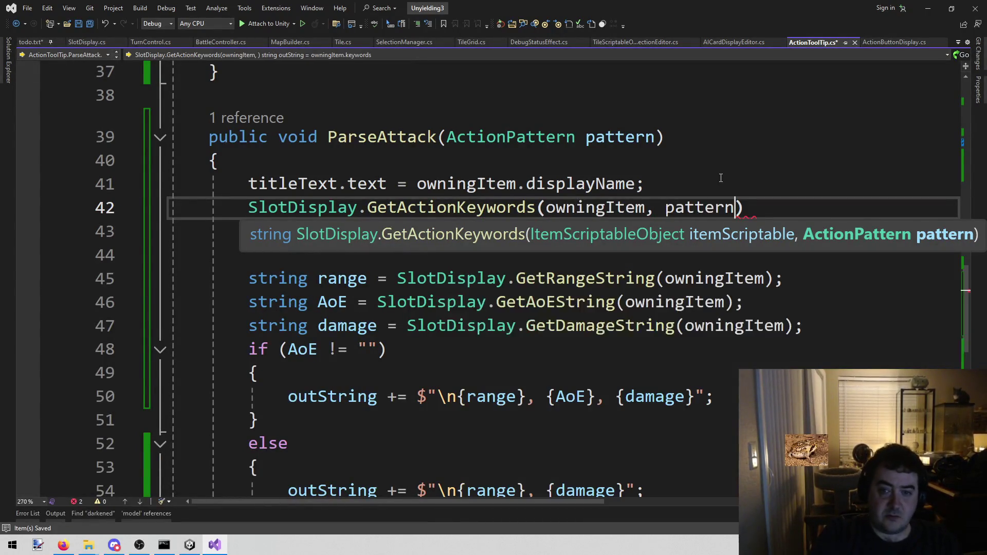
{"action": "type", "text": ");"}
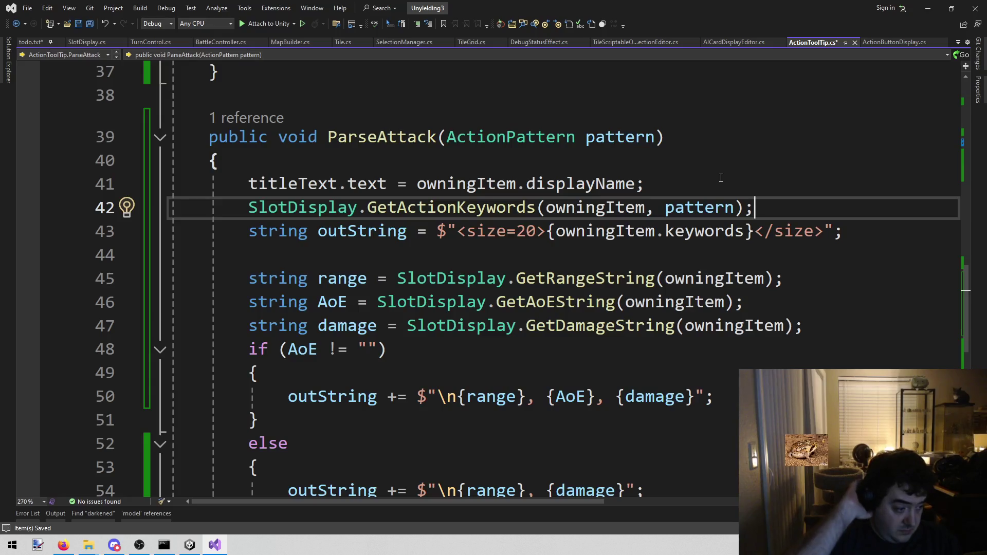
Replace owningItem.keywords in the ParseAttack header string with the GetActionKeywords call
{"action": "key", "text": "Left"}
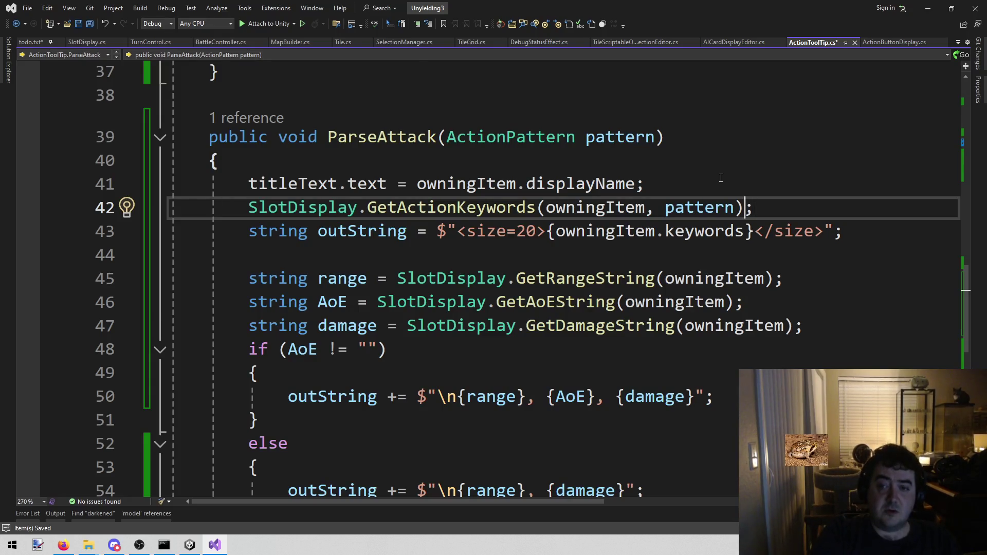
{"action": "key", "text": "shift+Home"}
{"action": "key", "text": "BackSpace"}
{"action": "key", "text": "Down"}
{"action": "key", "text": "ctrl+Right"}
{"action": "key", "text": "ctrl+Right"}
{"action": "key", "text": "ctrl+Right"}
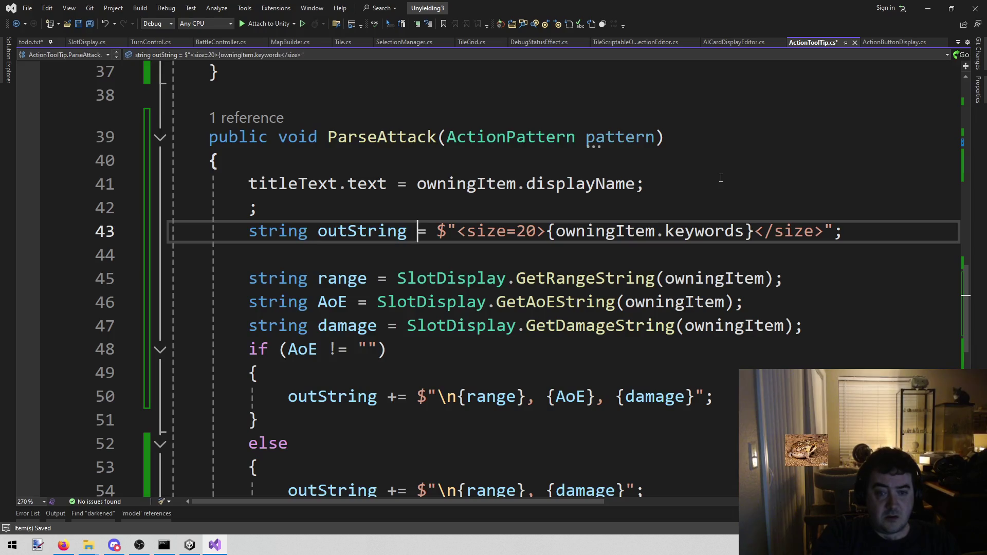
{"action": "key", "text": "ctrl+shift+Right"}
{"action": "key", "text": "ctrl+shift+Right"}
{"action": "key", "text": "ctrl+shift+Right"}
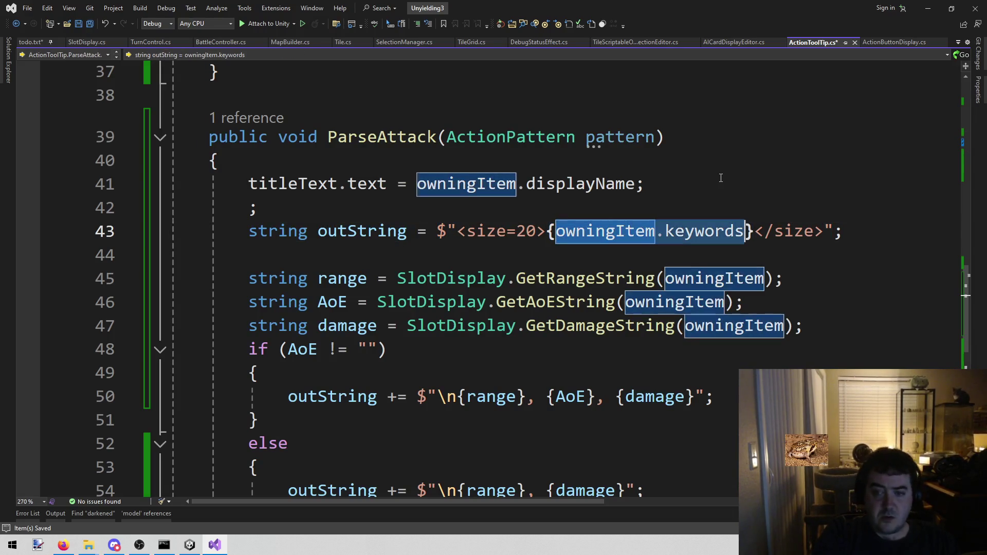
{"action": "type", "text": "SlotDisplay.GetActionKeywords(owningItem, pattern)"}
Delete the leftover stray semicolon line
{"action": "key", "text": "Up"}
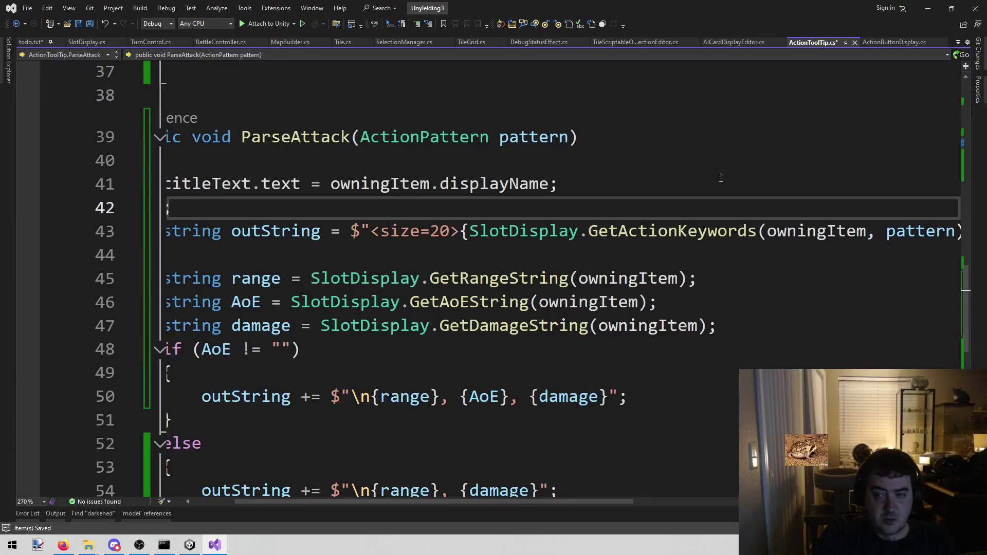
{"action": "key", "text": "Down"}
{"action": "key", "text": "End"}
{"action": "key", "text": "Up"}
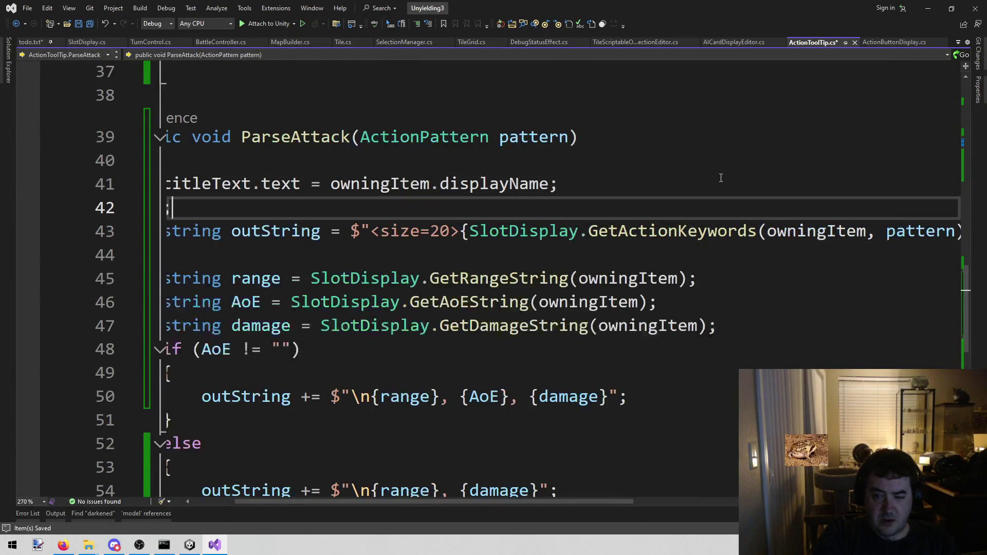
{"action": "key", "text": "BackSpace"}
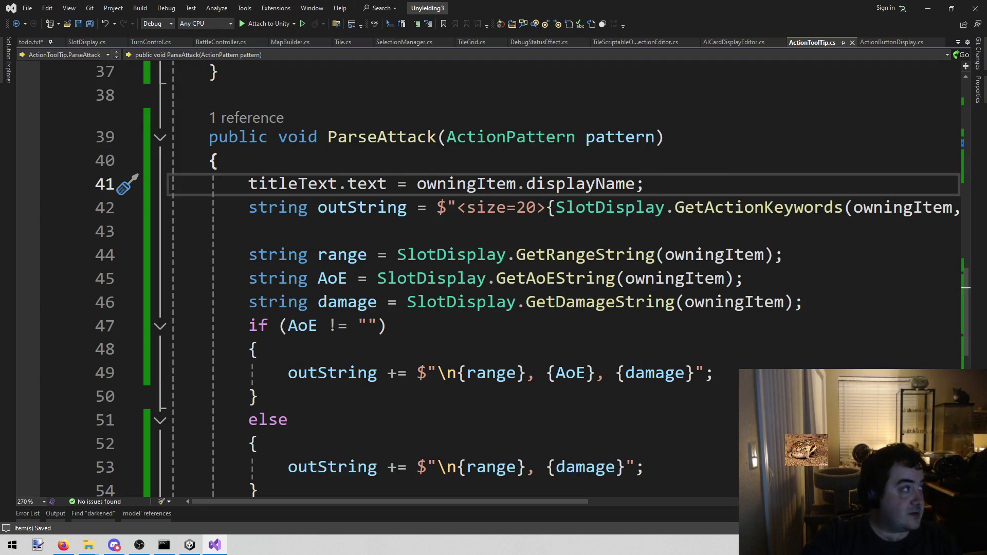
{"action": "key", "text": "alt+Tab"}
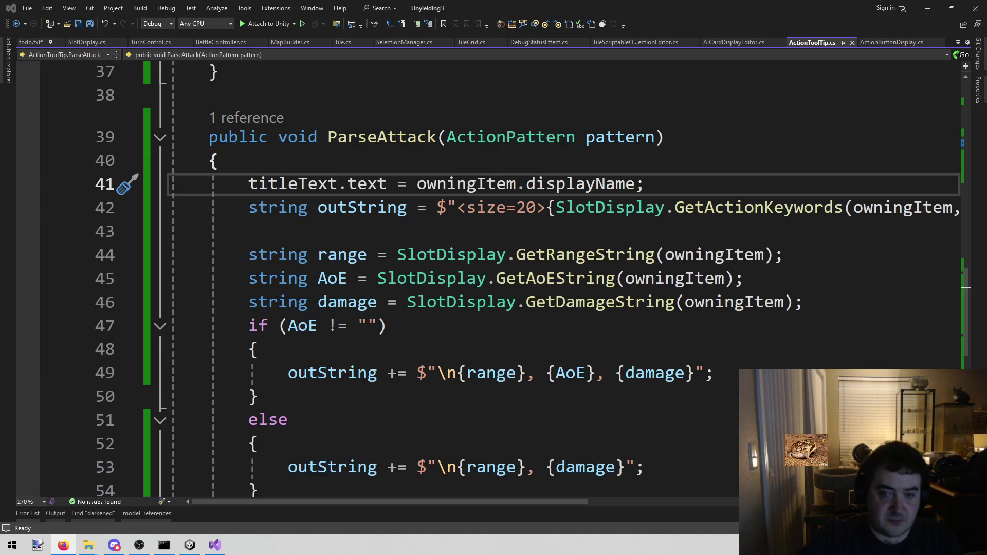
{"action": "left_click", "coordinate": [729, 229]}
{"action": "key", "text": "ctrl+s"}
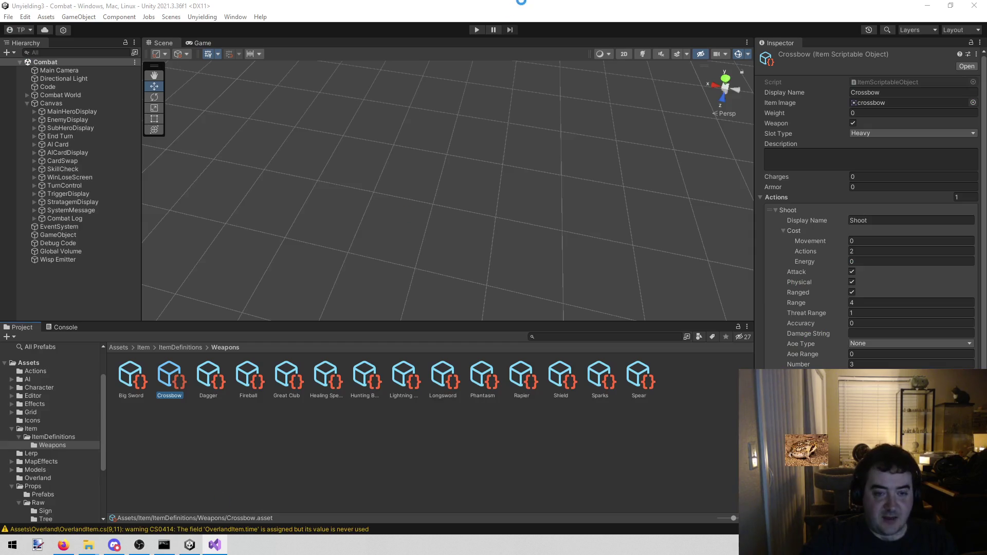
Play the Combat scene, end turns until Cotton, check the Crossbow tooltip reads 'Ranged, Loading', then stop
{"action": "left_click", "coordinate": [190, 545]}
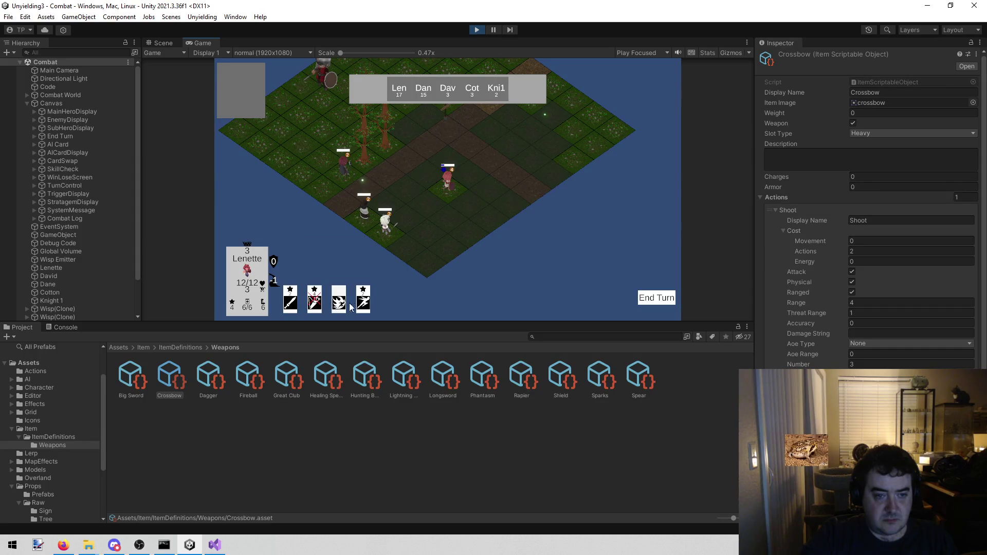
{"action": "left_click", "coordinate": [652, 298]}
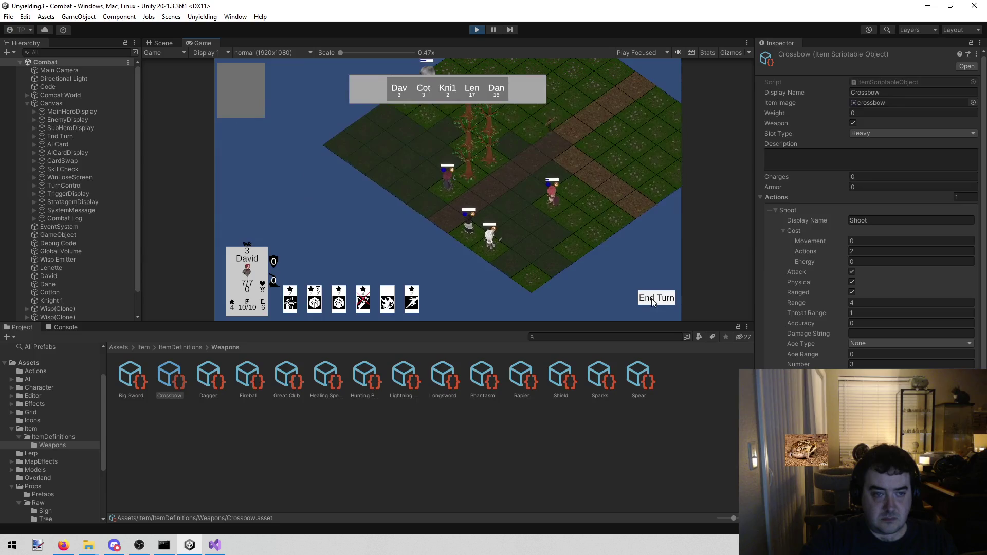
{"action": "left_click", "coordinate": [652, 299]}
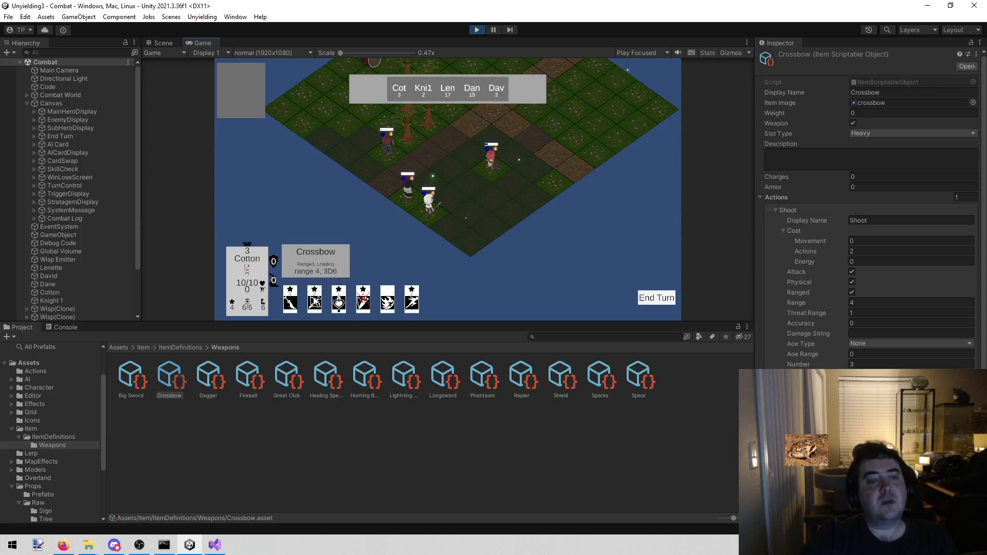
{"action": "left_click", "coordinate": [477, 29]}
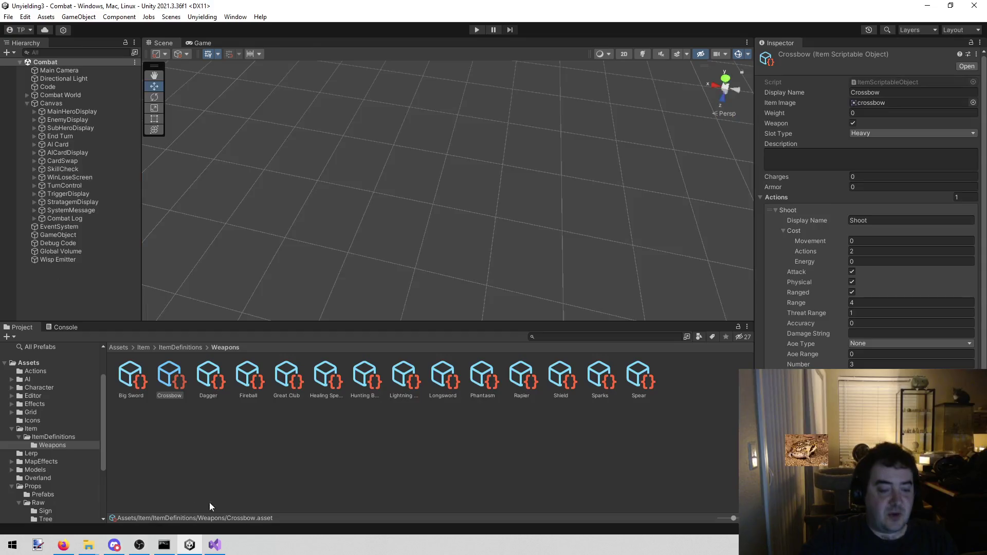
Return to ActionToolTip.cs and inspect the AoE if/else braces on lines 47–50 of ParseAttack
{"action": "left_click", "coordinate": [215, 545]}
{"action": "left_click", "coordinate": [463, 326]}
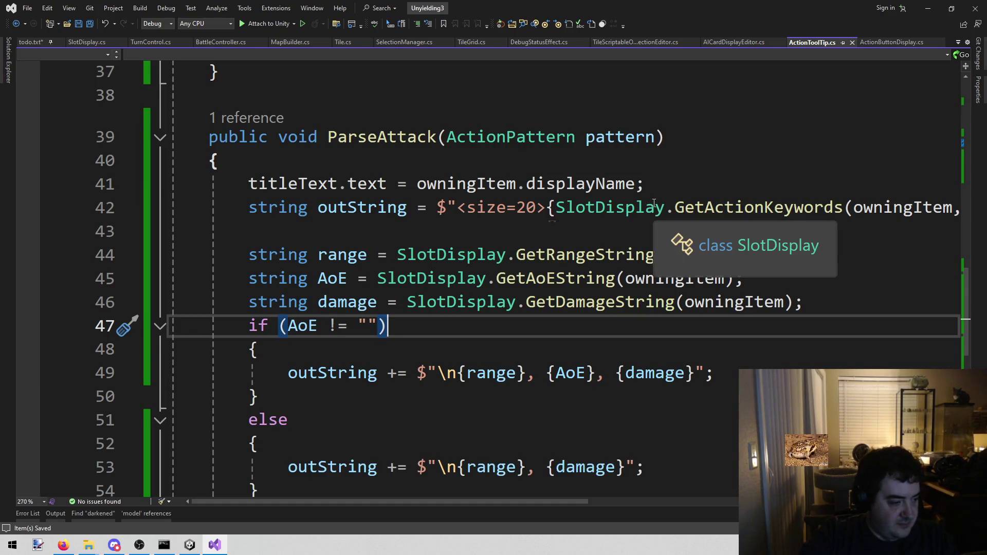
{"action": "left_click", "coordinate": [276, 345]}
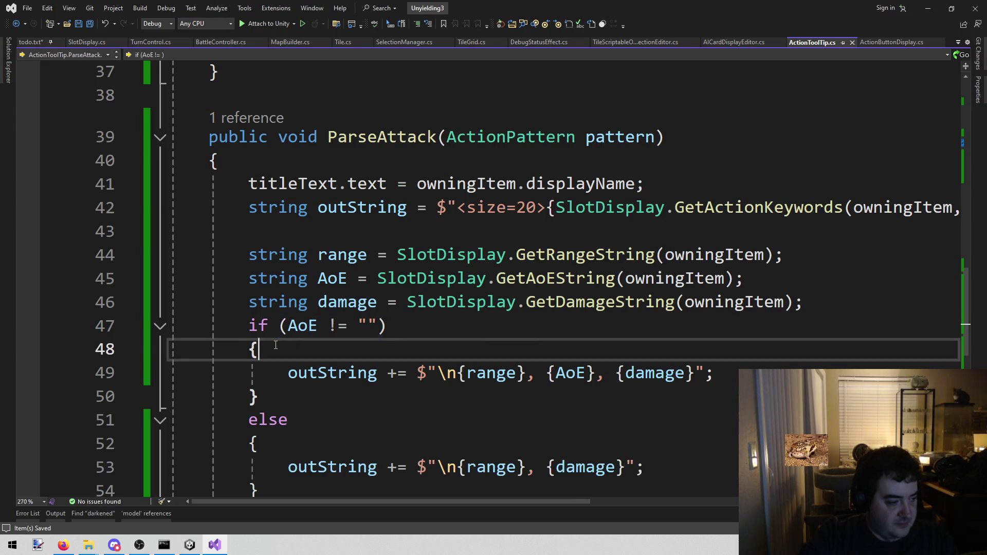
{"action": "left_click", "coordinate": [250, 347]}
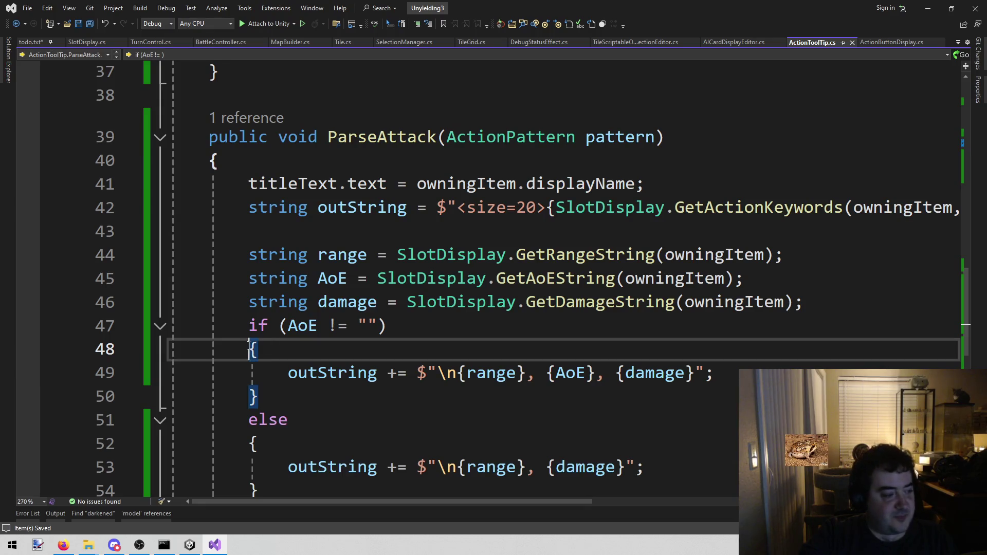
{"action": "left_click", "coordinate": [257, 396]}
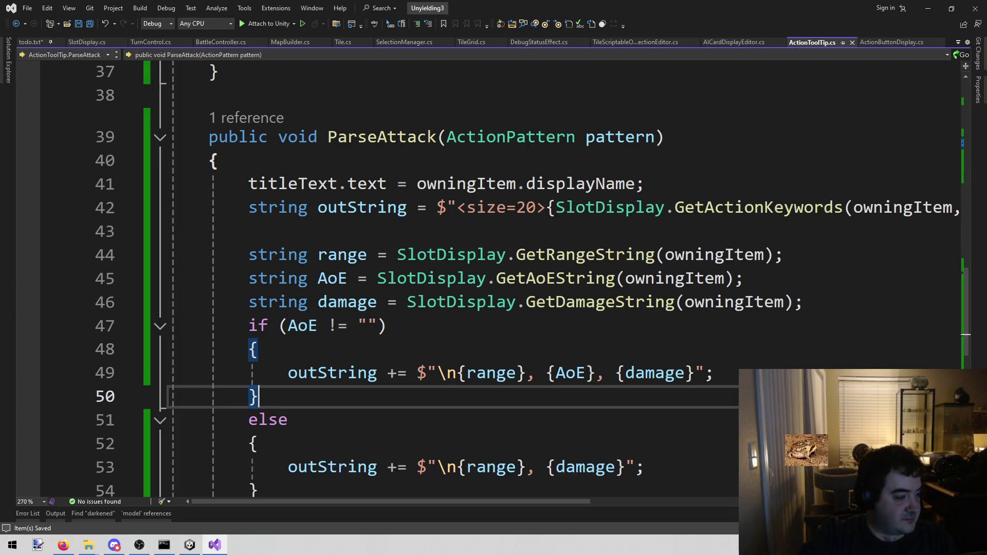
{"action": "key", "text": "alt+Tab"}
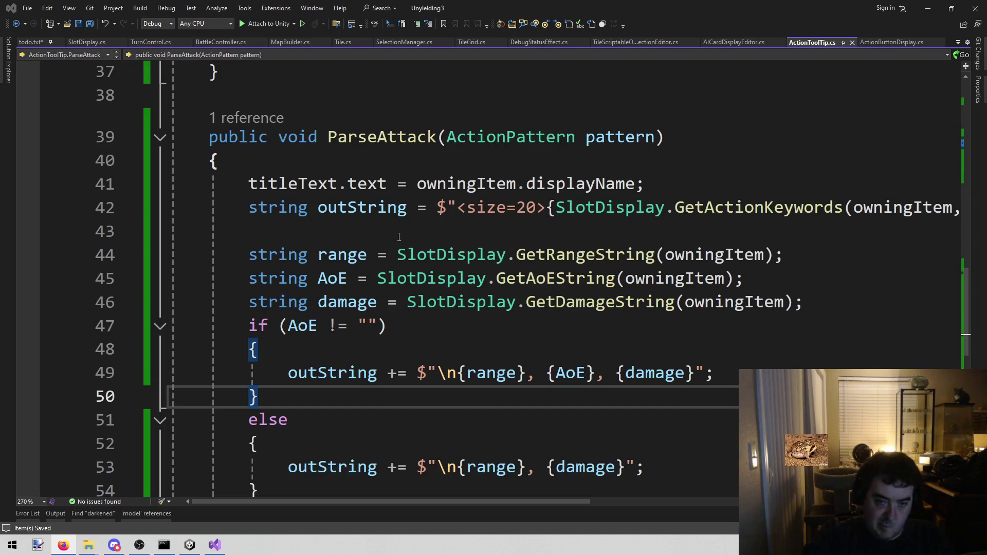
Go to the GetRangeString definition in SlotDisplay.cs and scroll to the else block near line 63
{"action": "right_click", "coordinate": [560, 253]}
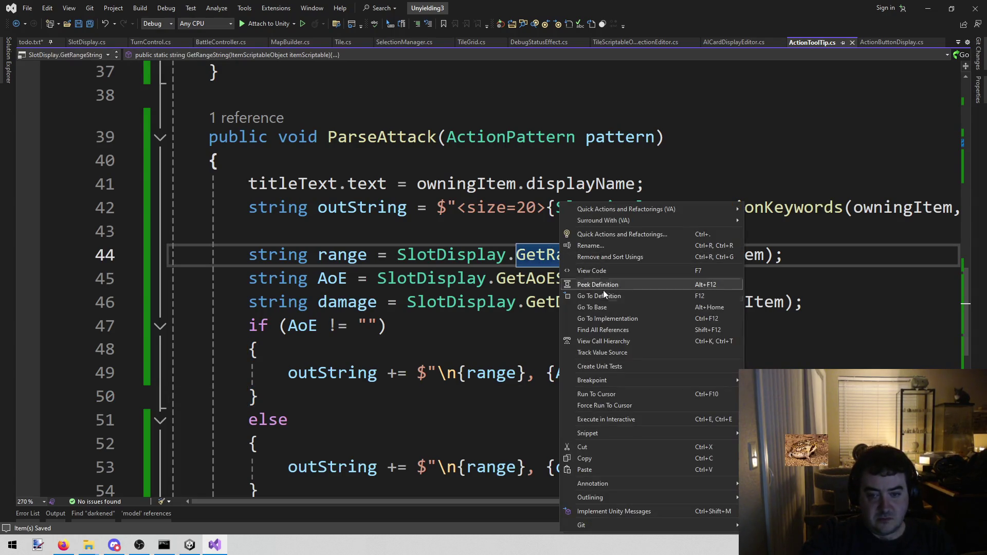
{"action": "left_click", "coordinate": [521, 283]}
{"action": "left_click", "coordinate": [762, 215]}
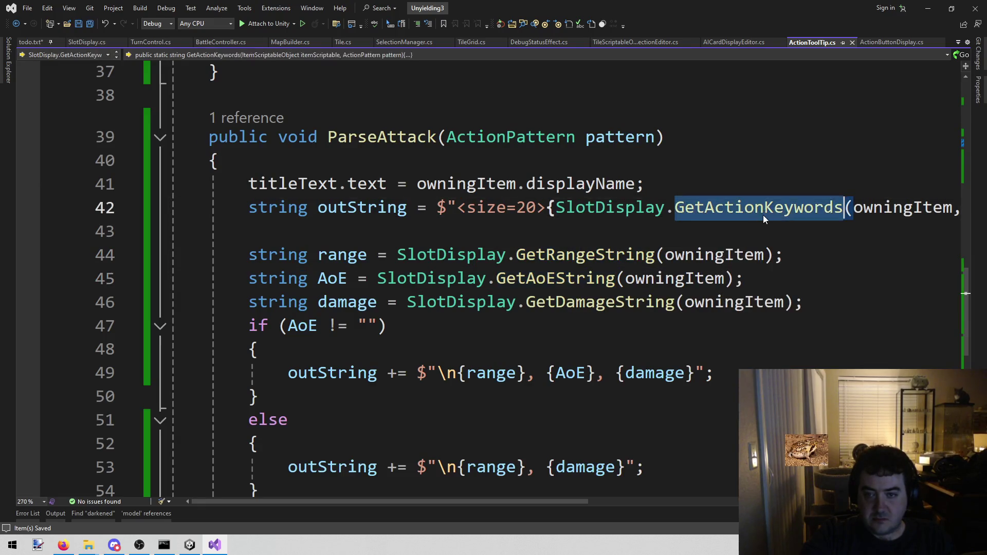
{"action": "right_click", "coordinate": [587, 253]}
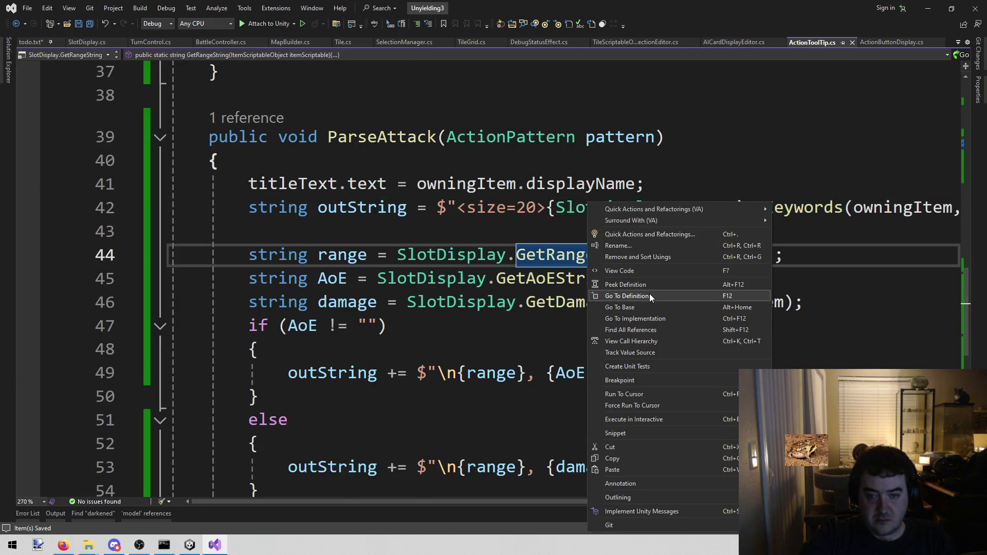
{"action": "left_click", "coordinate": [649, 295]}
{"action": "scroll", "coordinate": [717, 278], "scroll_direction": "up", "scroll_amount": 4}
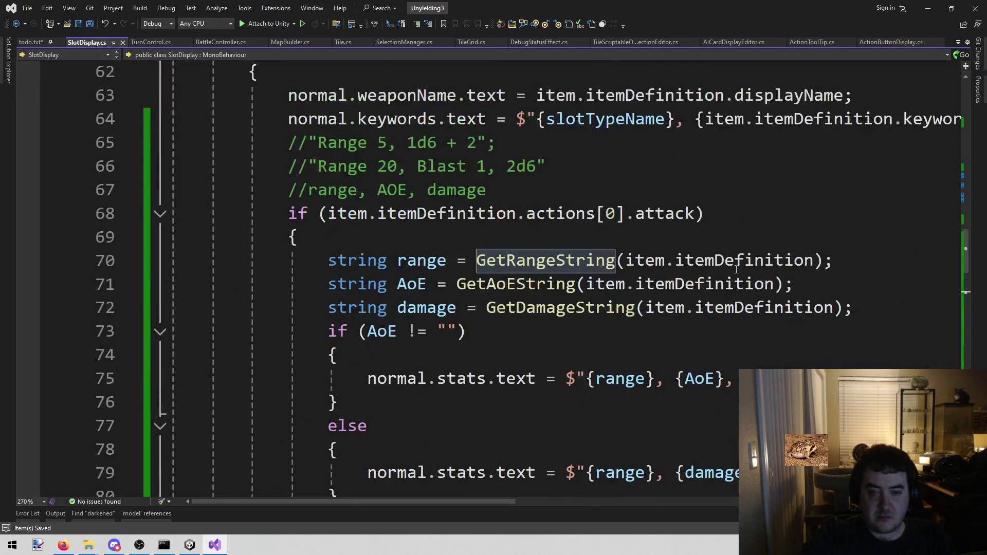
{"action": "scroll", "coordinate": [718, 278], "scroll_direction": "up", "scroll_amount": 1}
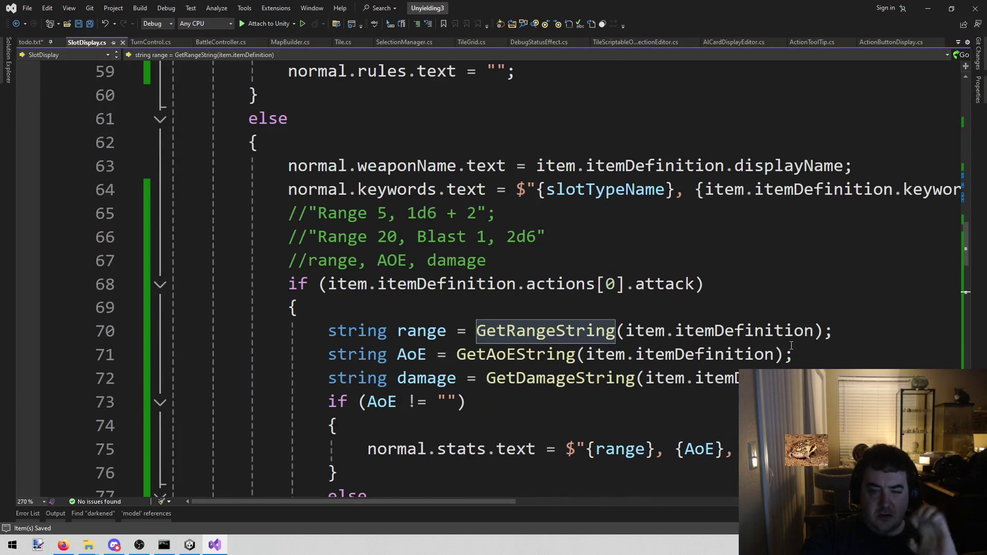
{"action": "scroll", "coordinate": [582, 434], "scroll_direction": "down", "scroll_amount": 3}
{"action": "scroll", "coordinate": [529, 457], "scroll_direction": "up", "scroll_amount": 6}
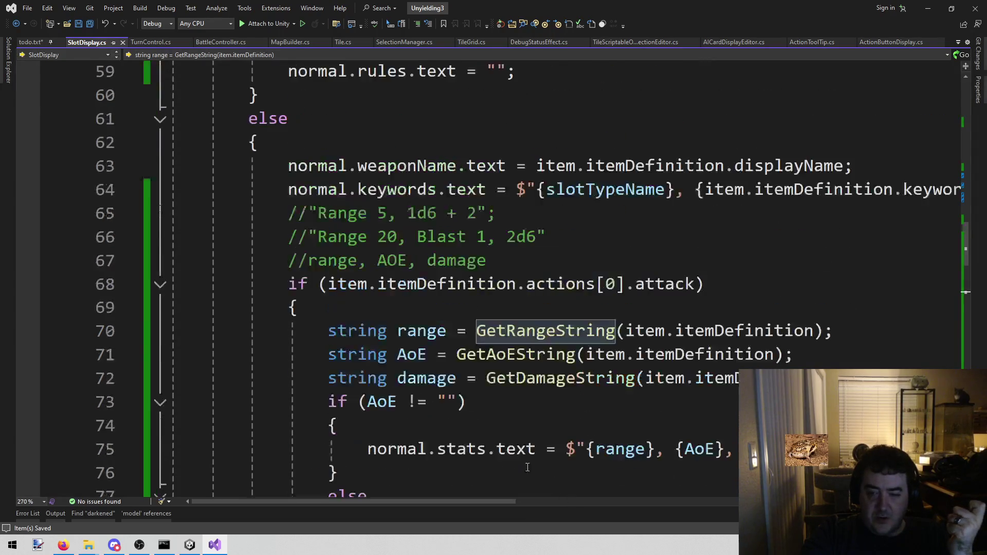
{"action": "scroll", "coordinate": [529, 457], "scroll_direction": "up", "scroll_amount": 6}
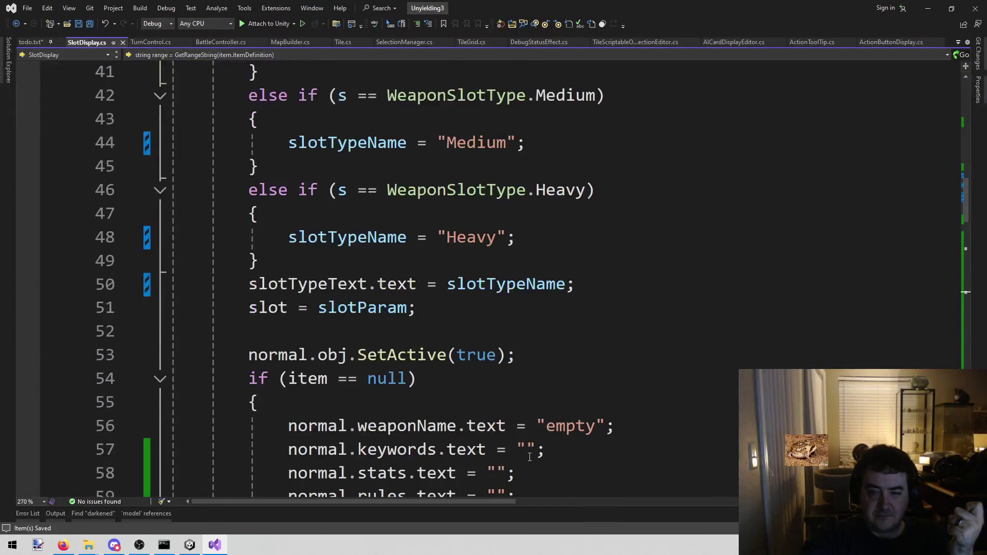
{"action": "scroll", "coordinate": [530, 455], "scroll_direction": "up", "scroll_amount": 2}
{"action": "scroll", "coordinate": [599, 282], "scroll_direction": "down", "scroll_amount": 6}
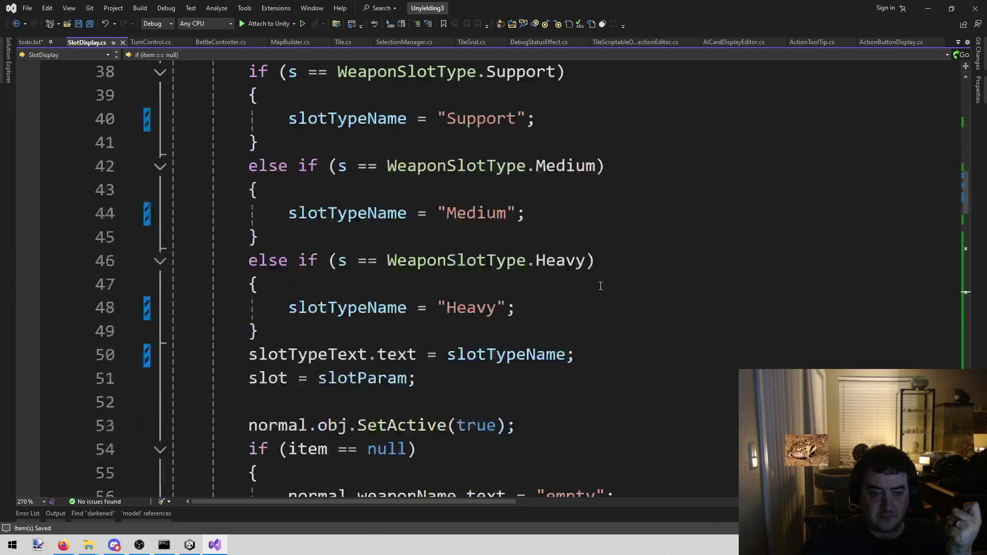
{"action": "scroll", "coordinate": [601, 281], "scroll_direction": "down", "scroll_amount": 2}
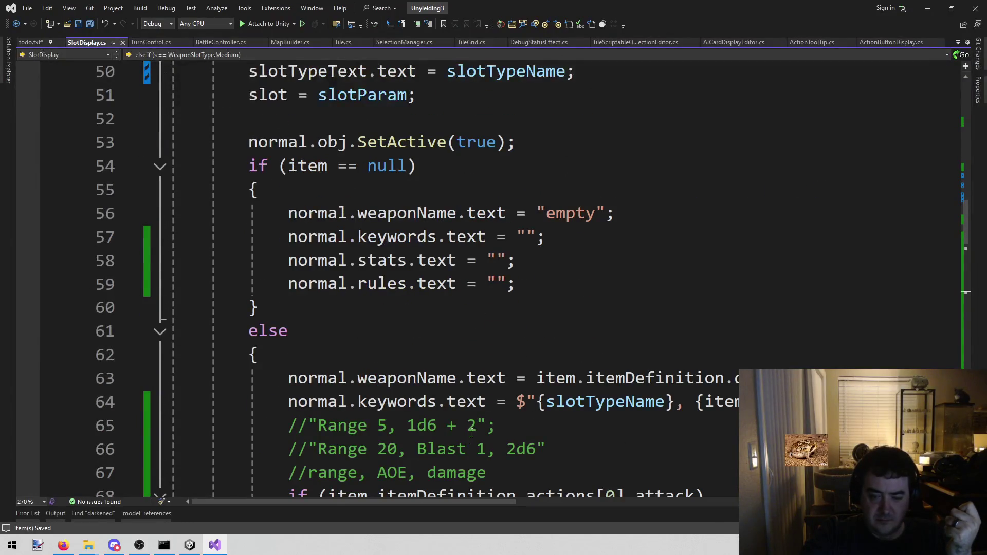
{"action": "mouse_move", "coordinate": [363, 497]}
{"action": "left_mouse_down"}
{"action": "mouse_move", "coordinate": [474, 491]}
{"action": "mouse_move", "coordinate": [387, 502]}
{"action": "left_mouse_up"}
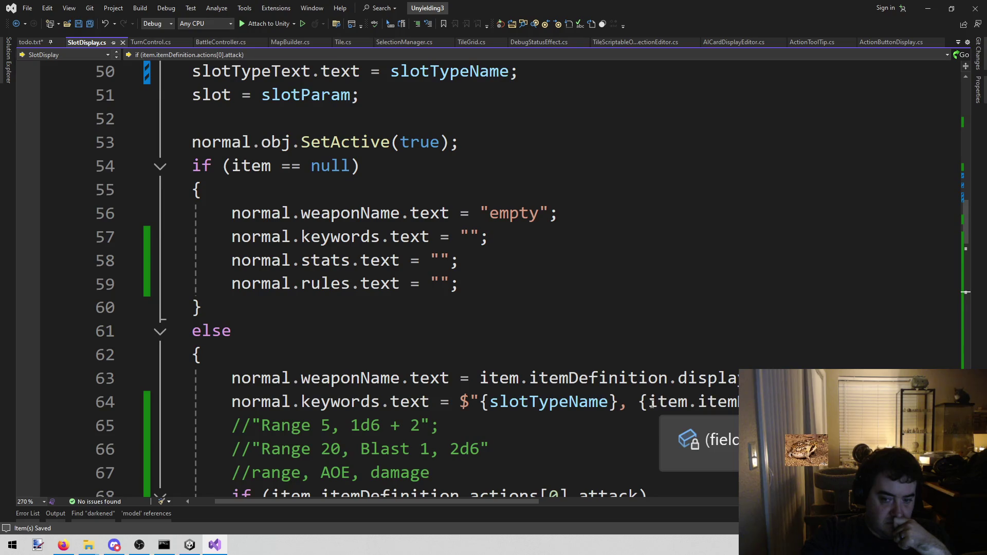
Start a GetActionKeywords( call on a new line below the weapon name line 63
{"action": "left_click_drag", "start_coordinate": [629, 402], "coordinate": [760, 403]}
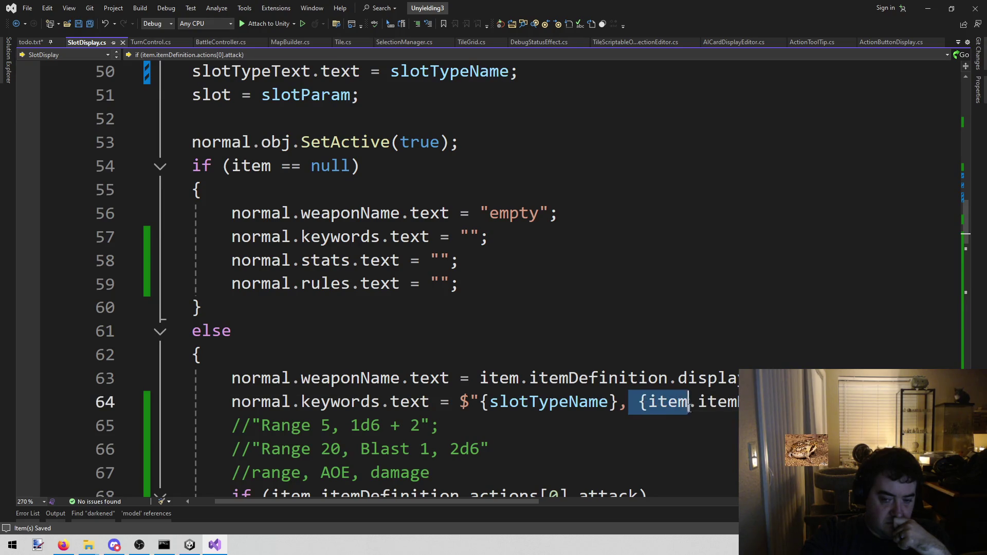
{"action": "left_click", "coordinate": [638, 403]}
{"action": "left_click_drag", "start_coordinate": [639, 402], "coordinate": [760, 402]}
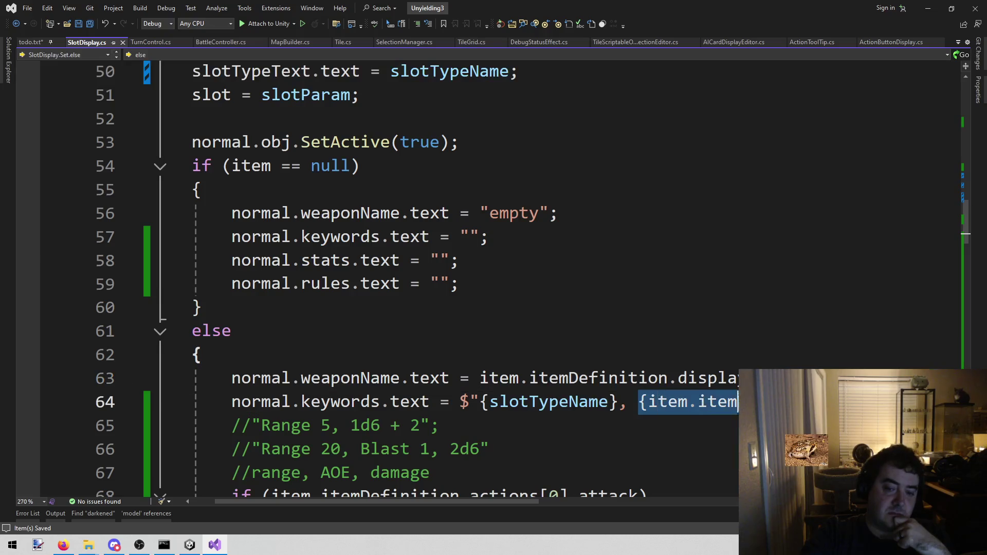
{"action": "left_click", "coordinate": [797, 370]}
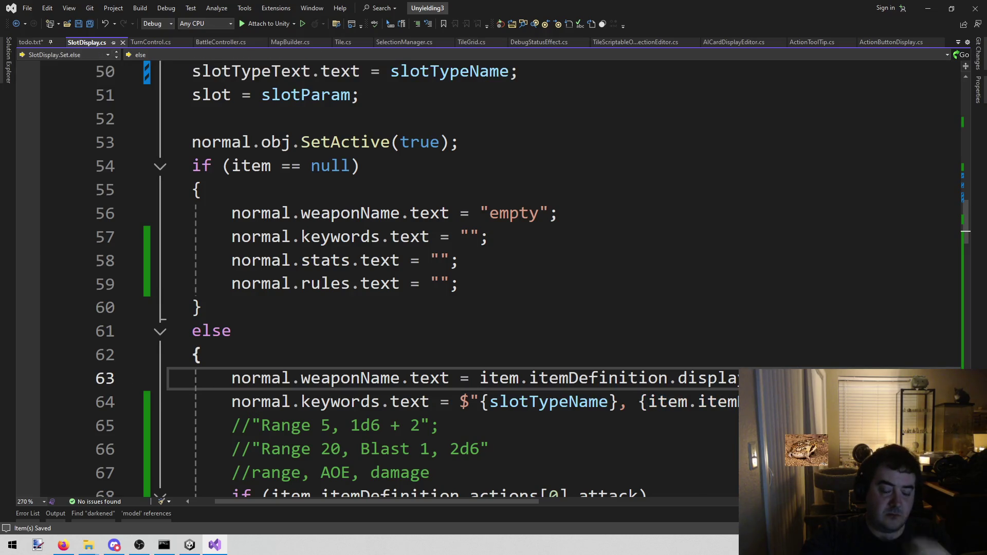
{"action": "key", "text": "Return"}
{"action": "type", "text": "GetActionKeywords"}
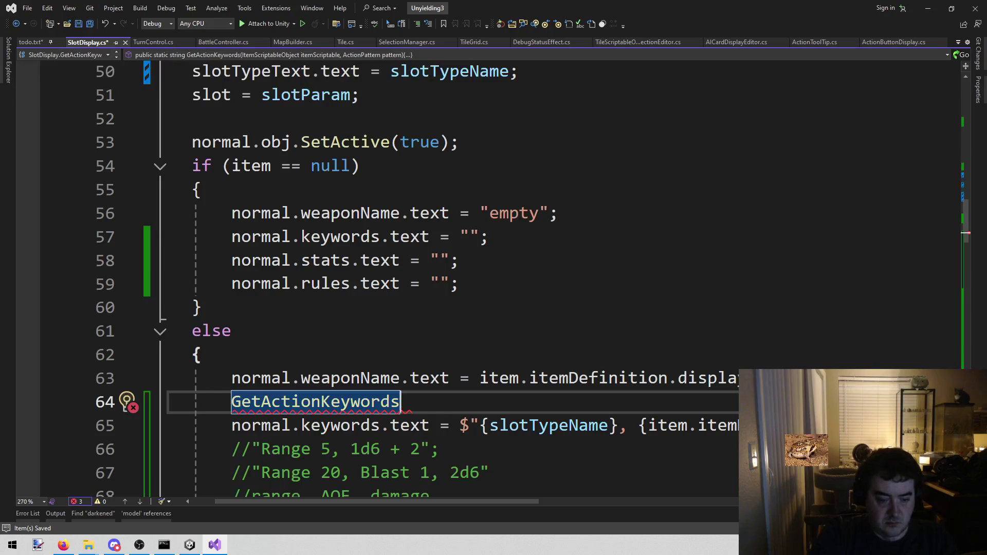
{"action": "type", "text": "("}
Fill in the call as GetActionKeywords(item.itemDefinition, item.itemDefinition.actions[ on line 64
{"action": "key", "text": "Down"}
{"action": "key", "text": "Down"}
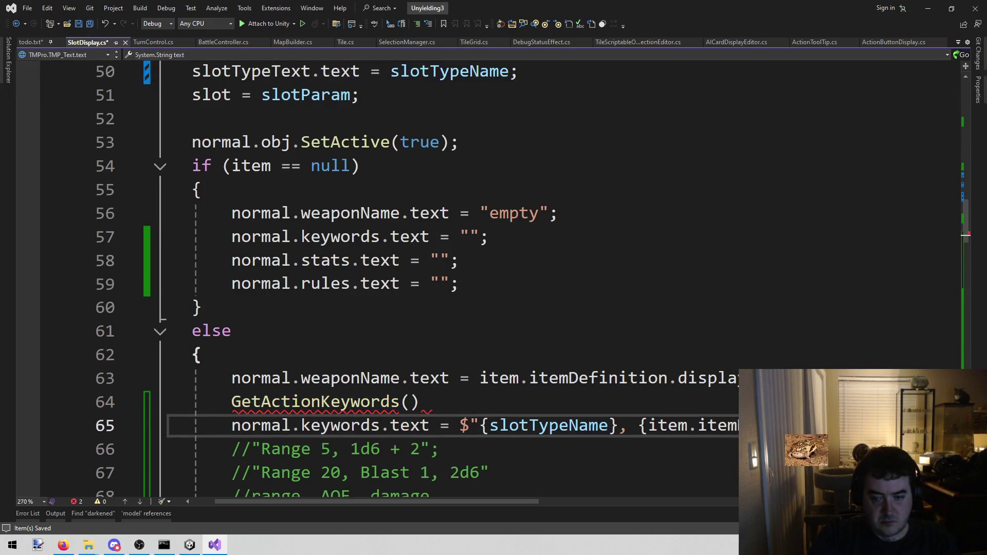
{"action": "key", "text": "Up"}
{"action": "key", "text": "Up"}
{"action": "key", "text": "Down"}
{"action": "key", "text": "ctrl+Right"}
{"action": "key", "text": "ctrl+Right"}
{"action": "key", "text": "ctrl+Right"}
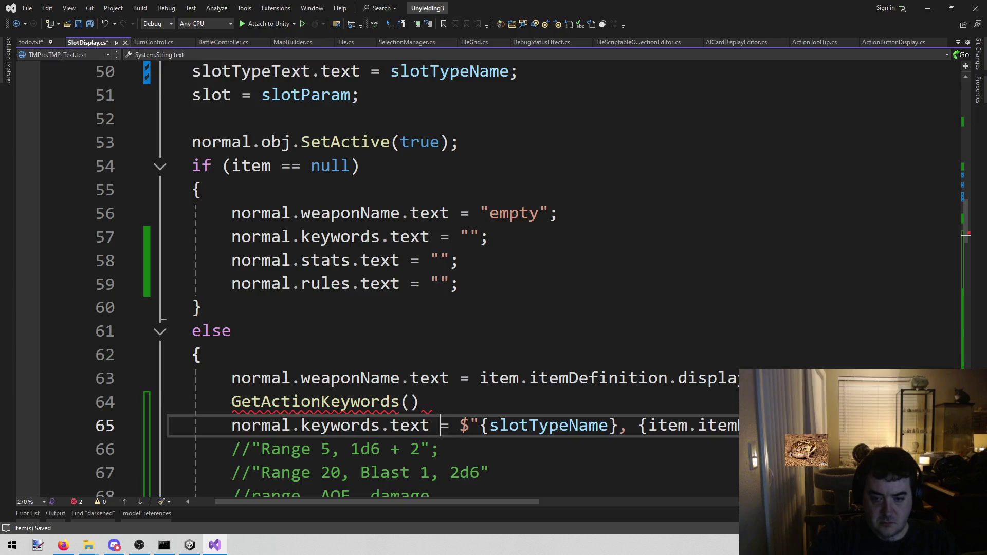
{"action": "key", "text": "ctrl+Right"}
{"action": "key", "text": "Right"}
{"action": "key", "text": "Up"}
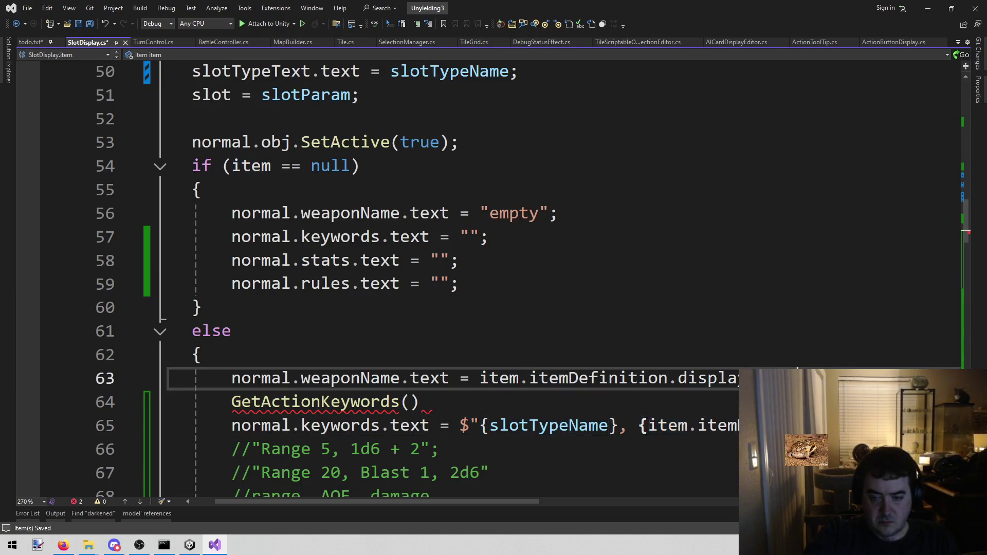
{"action": "double_click", "coordinate": [667, 419]}
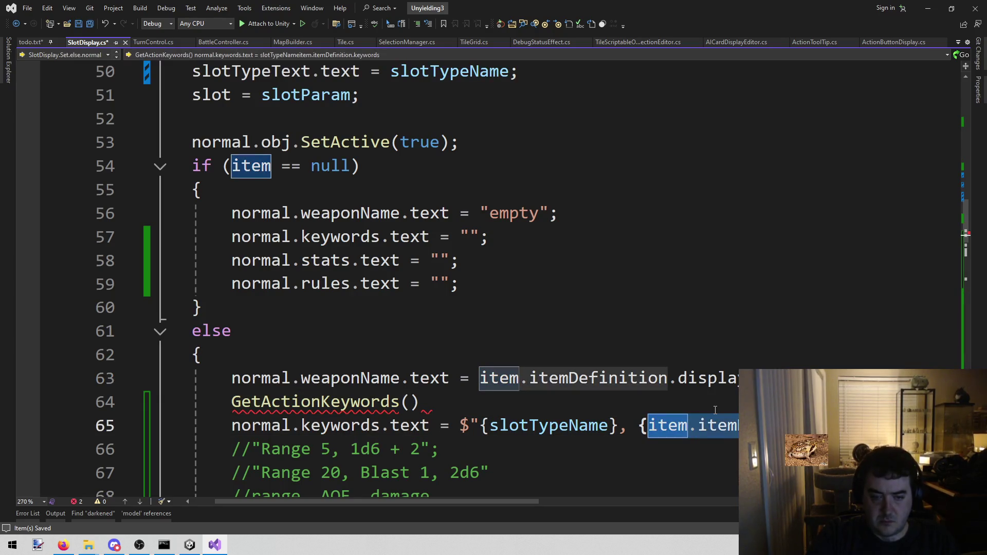
{"action": "left_click", "coordinate": [715, 409]}
{"action": "key", "text": "Left"}
{"action": "type", "text": "item.itemDefinition"}
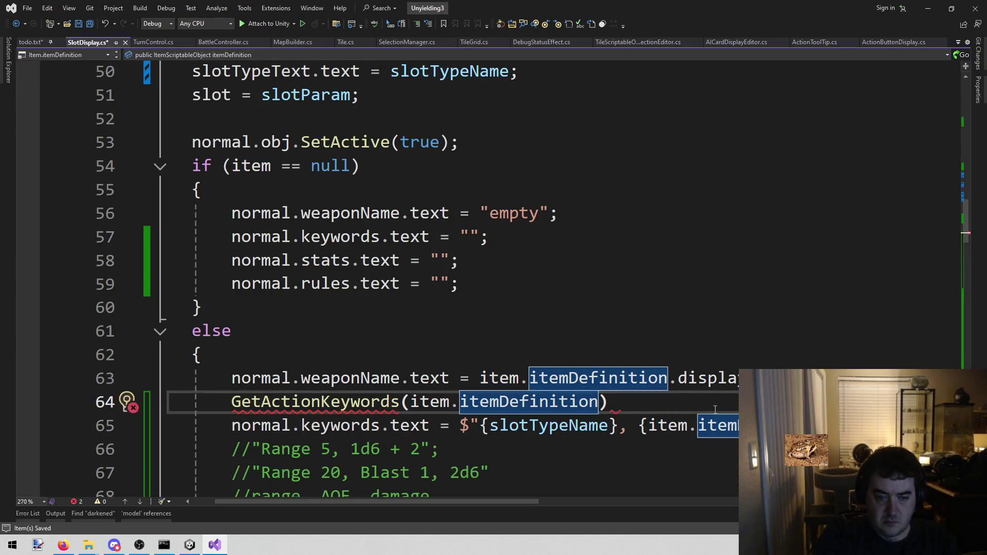
{"action": "type", "text": ", "}
{"action": "type", "text": "item."}
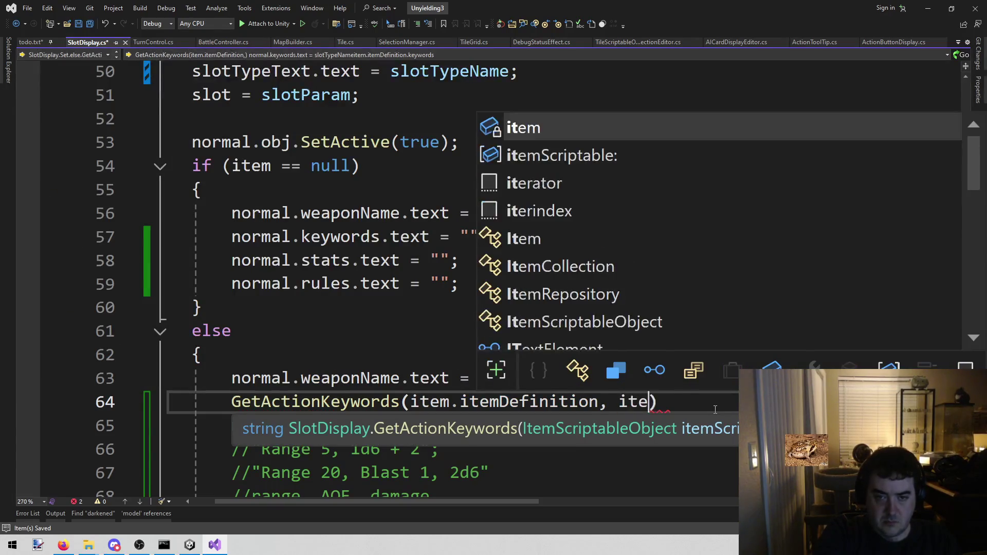
{"action": "key", "text": "Tab"}
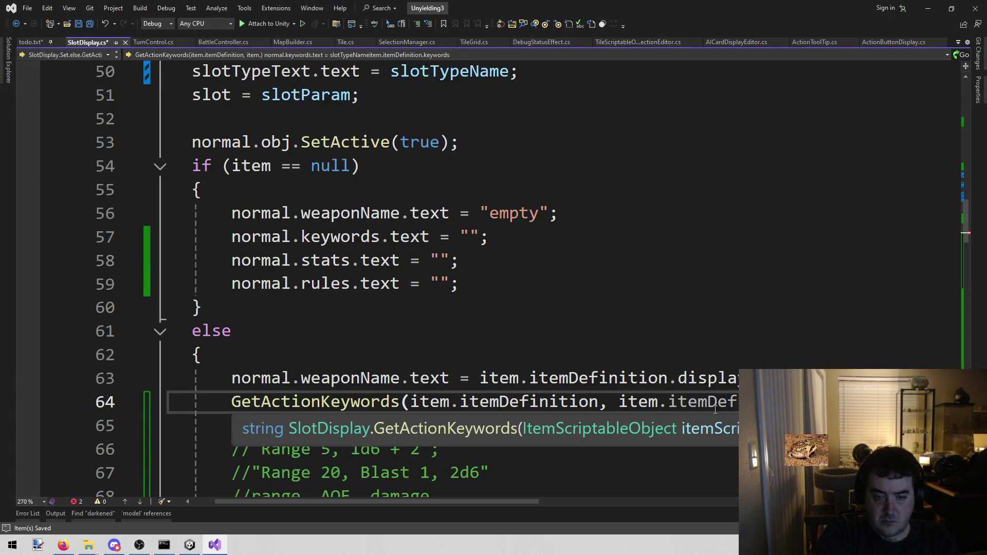
{"action": "type", "text": ".a"}
{"action": "type", "text": "c"}
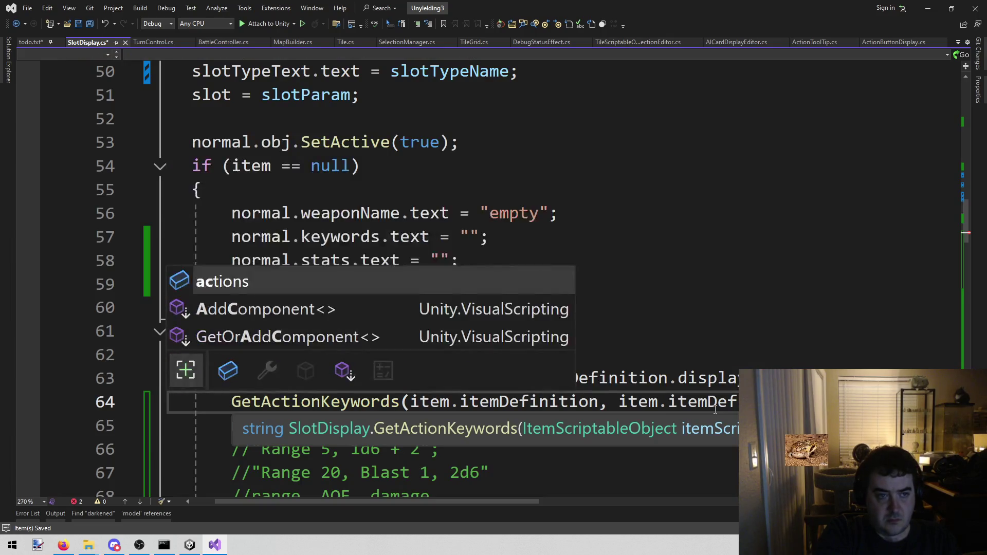
{"action": "key", "text": "Tab"}
{"action": "type", "text": "["}
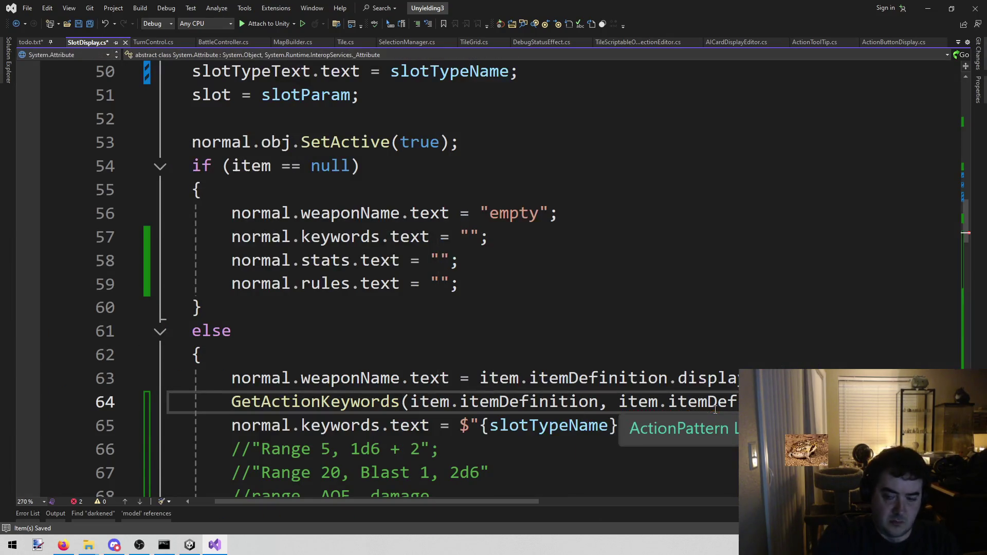
Move the GetActionKeywords call over the old item expression in the line 65 keywords string
{"action": "key", "text": "Escape"}
{"action": "key", "text": "shift+Home"}
{"action": "key", "text": "BackSpace"}
{"action": "key", "text": "Down"}
{"action": "key", "text": "ctrl+Right"}
{"action": "key", "text": "ctrl+Right"}
{"action": "key", "text": "ctrl+Right"}
{"action": "key", "text": "ctrl+Right"}
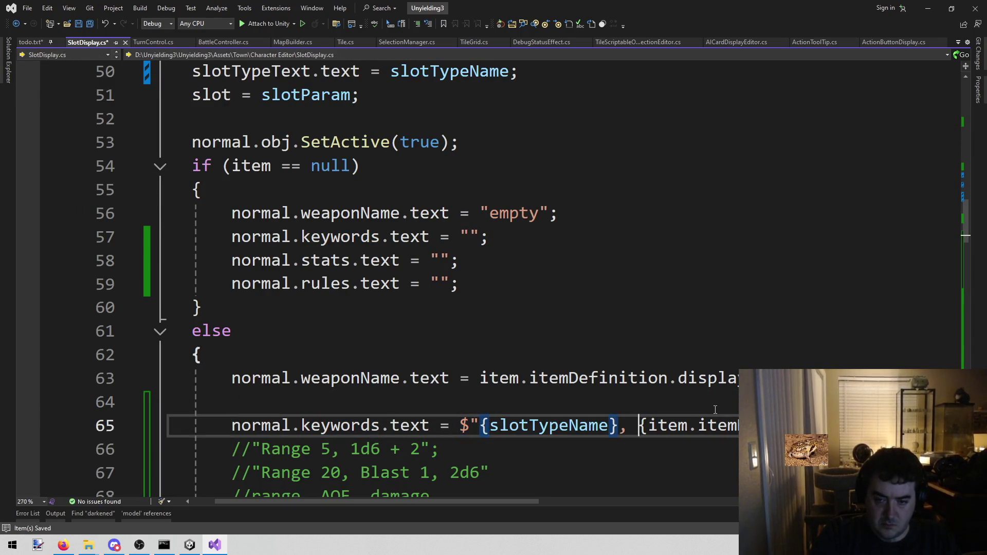
{"action": "key", "text": "shift+End"}
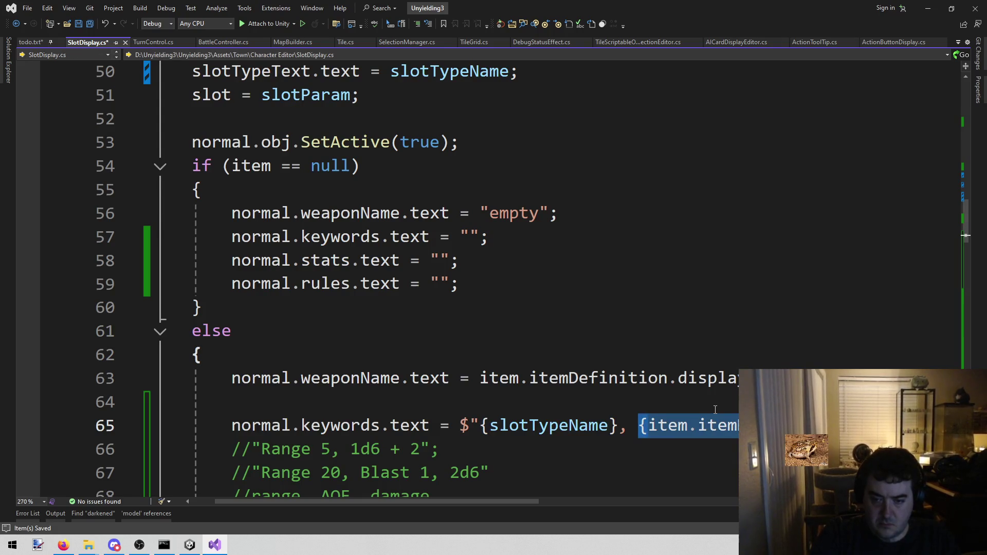
{"action": "key", "text": "Left"}
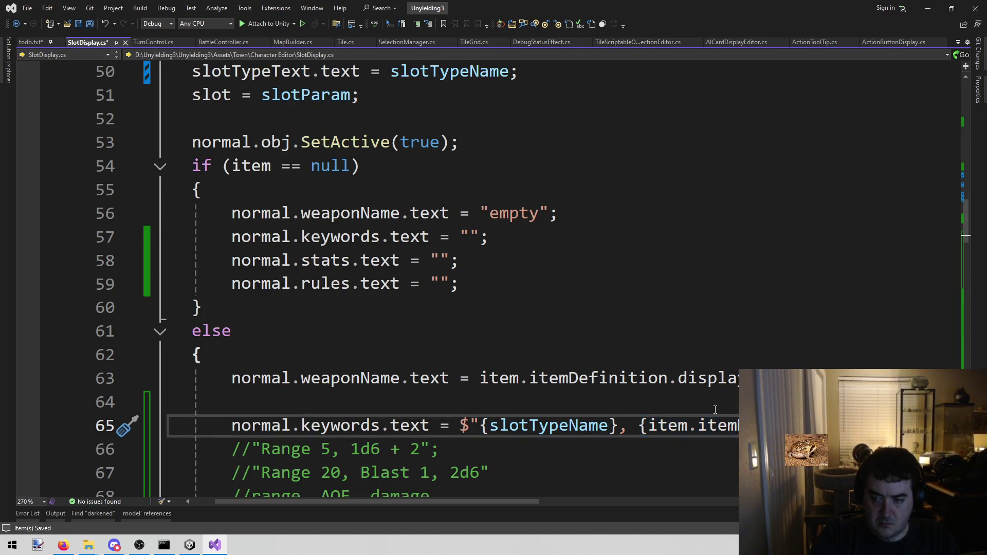
{"action": "key", "text": "Right"}
{"action": "key", "text": "shift+End"}
{"action": "key", "text": "ctrl+v"}
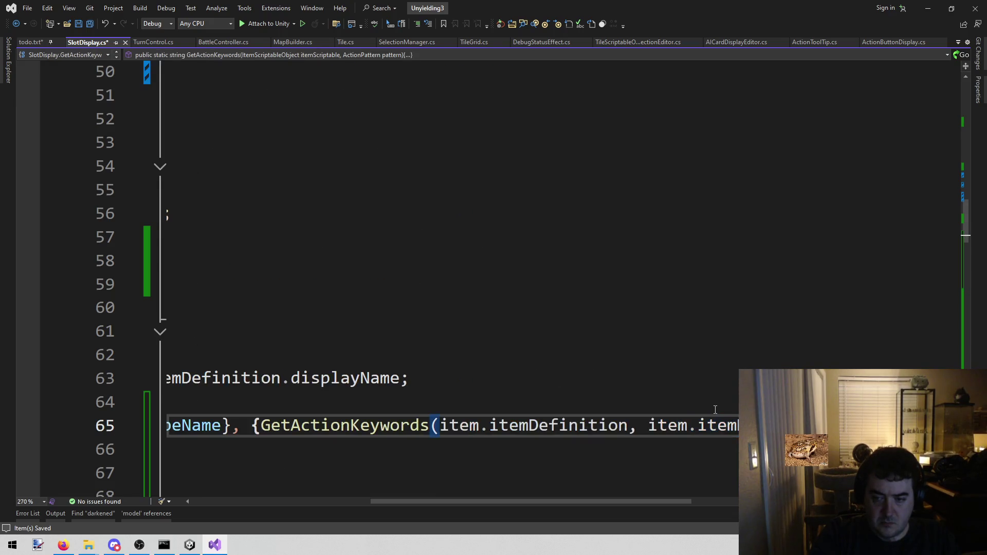
Remove the emptied line 64 and save SlotDisplay.cs
{"action": "key", "text": "Up"}
{"action": "key", "text": "shift+Home"}
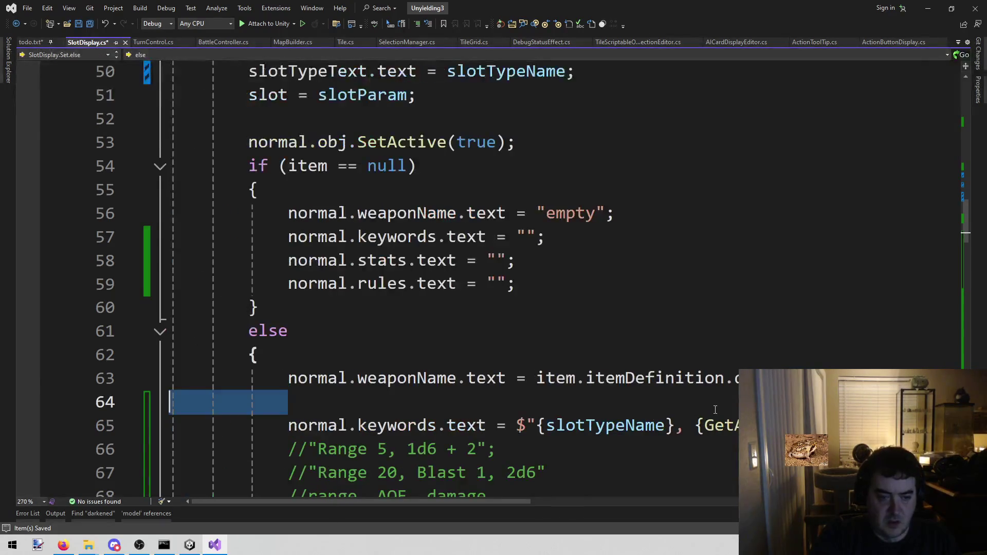
{"action": "key", "text": "BackSpace"}
{"action": "key", "text": "BackSpace"}
{"action": "key", "text": "ctrl+s"}
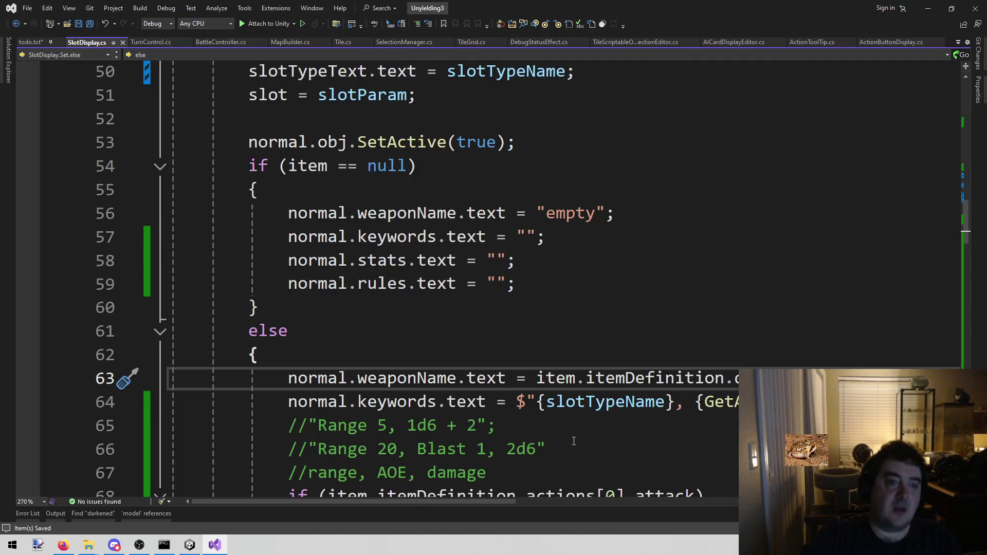
Glance at the browser meme, then bring Unity forward to recompile the saved SlotDisplay.cs
{"action": "left_click", "coordinate": [326, 347]}
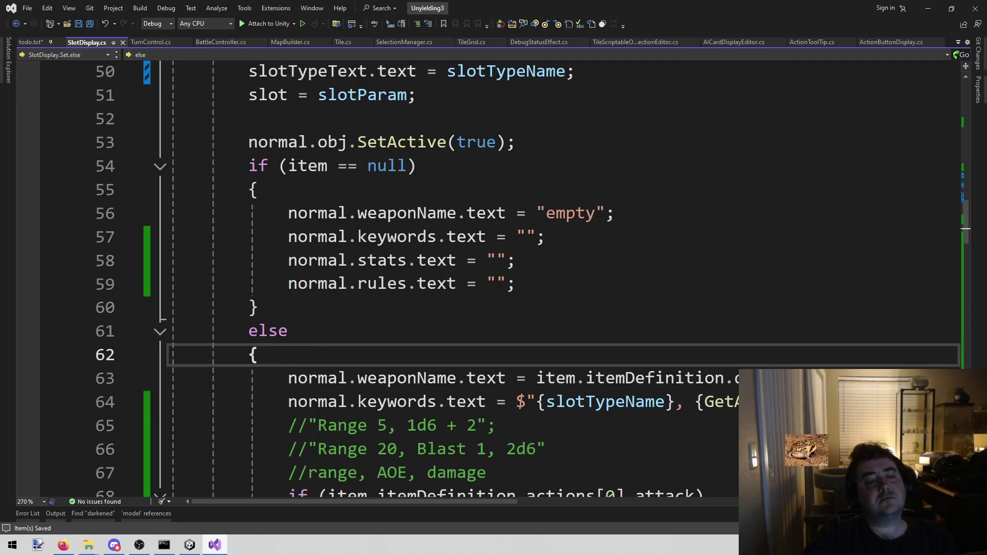
{"action": "key", "text": "alt+Tab"}
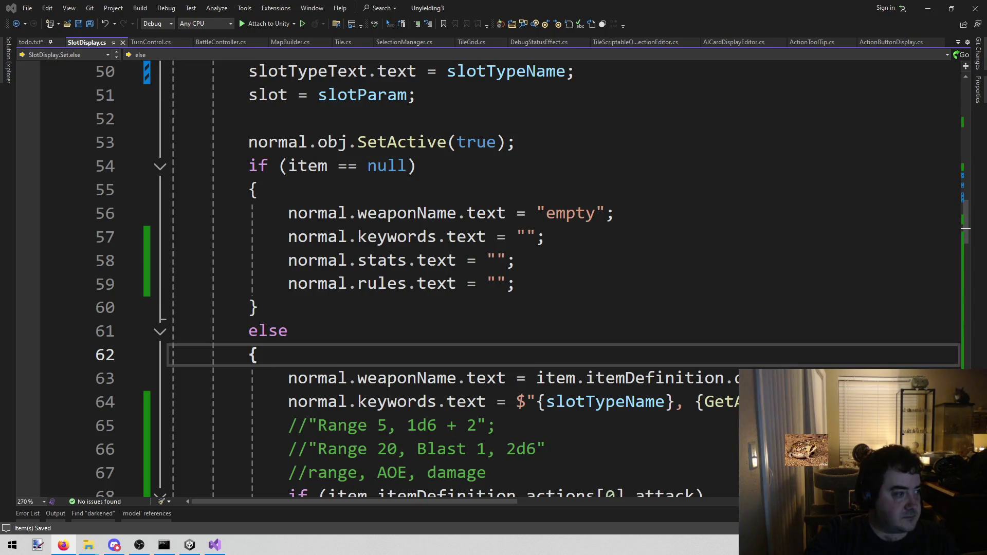
{"action": "key", "text": "alt+Tab"}
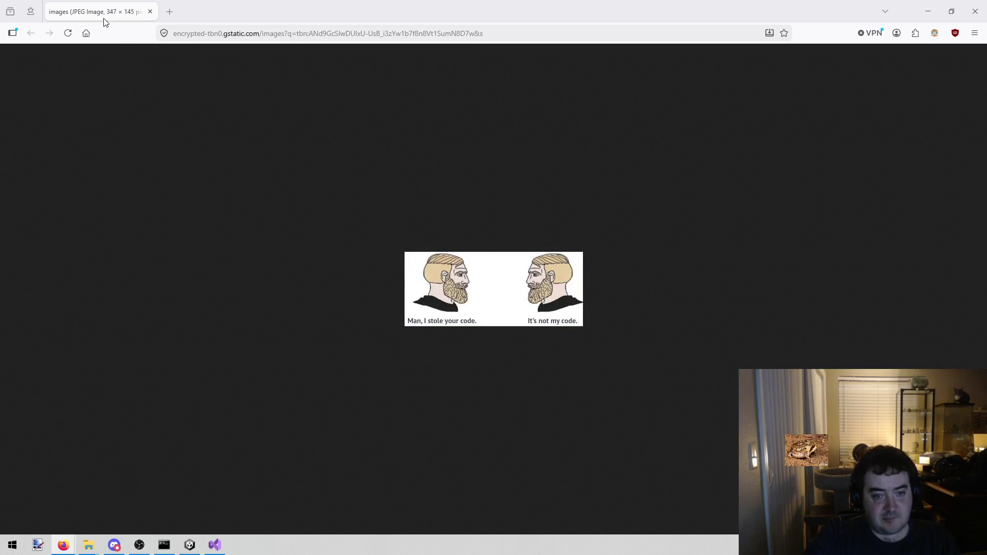
{"action": "left_click", "coordinate": [214, 544]}
{"action": "key", "text": "Up"}
{"action": "key", "text": "Up"}
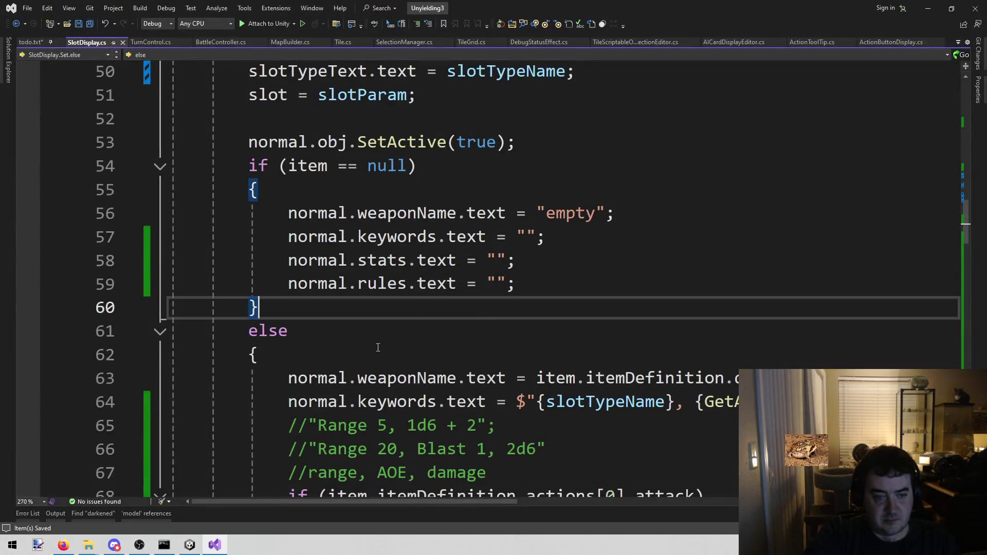
{"action": "left_click", "coordinate": [190, 545]}
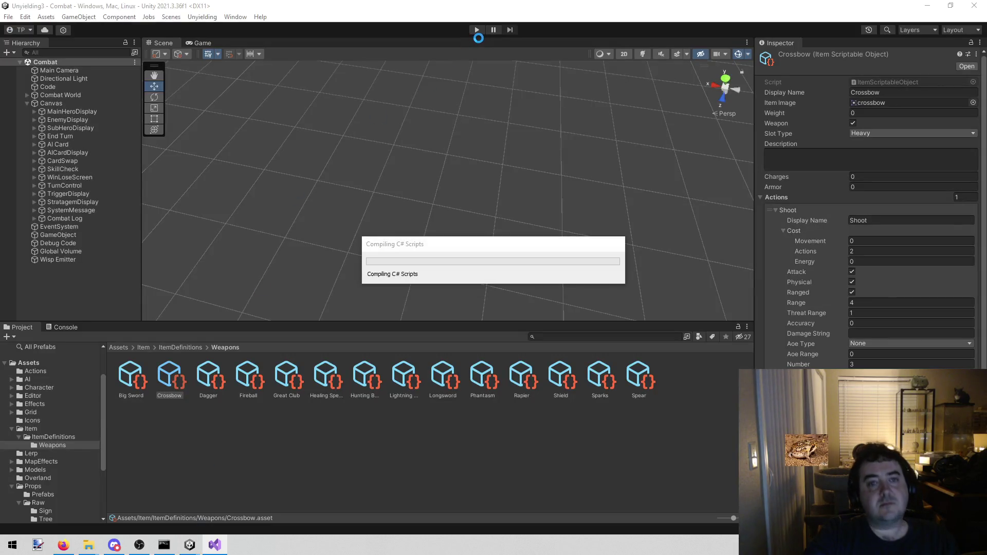
{"action": "left_click", "coordinate": [478, 30]}
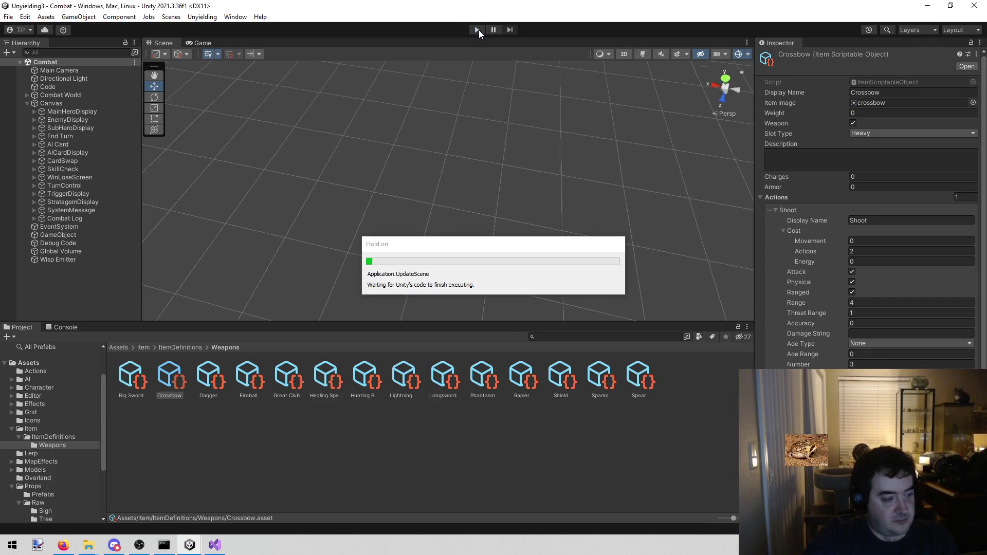
{"action": "left_click", "coordinate": [478, 29]}
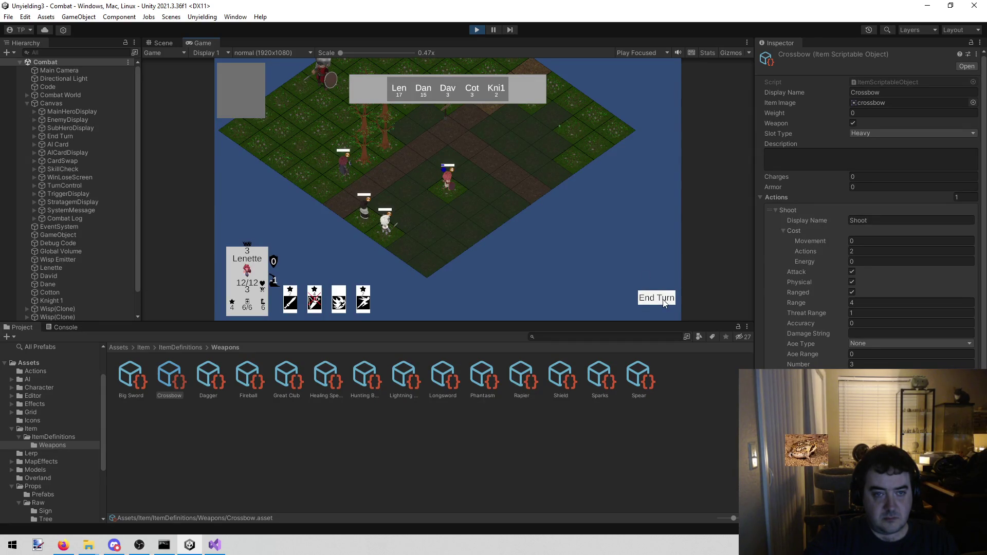
{"action": "left_click", "coordinate": [478, 30]}
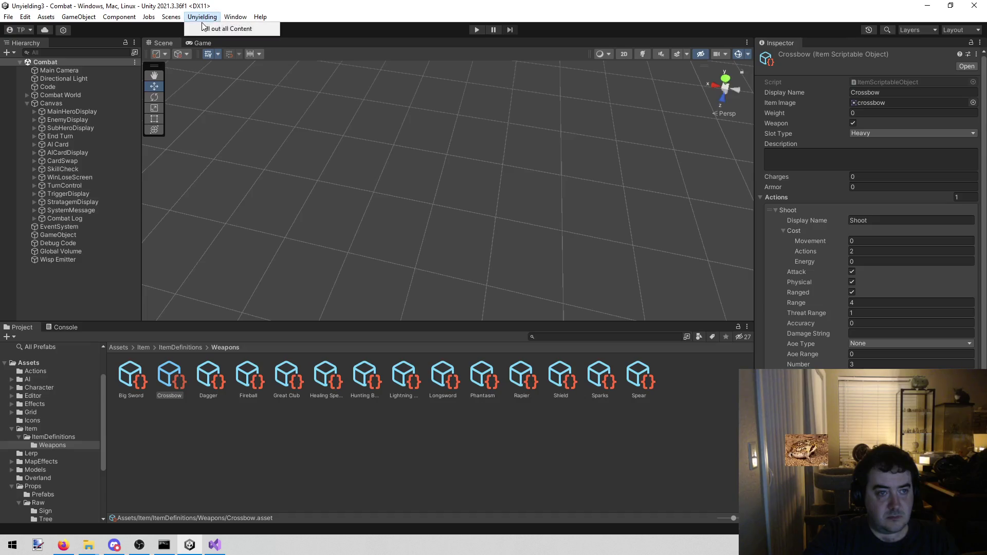
Load and play the Town scene, then compare Cotton's and Dane's character details
{"action": "left_click", "coordinate": [202, 17]}
{"action": "mouse_move", "coordinate": [181, 20]}
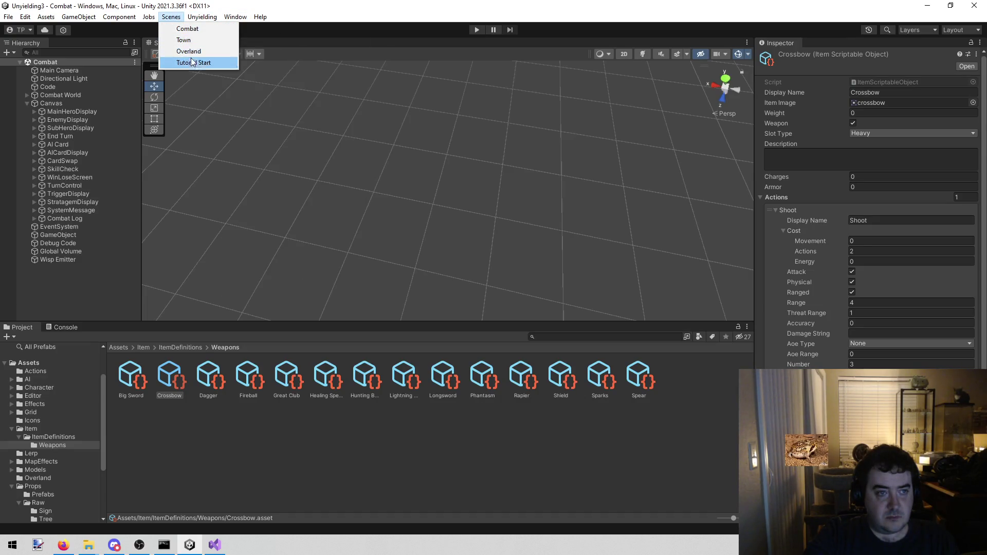
{"action": "left_click", "coordinate": [195, 36]}
{"action": "left_click", "coordinate": [477, 30]}
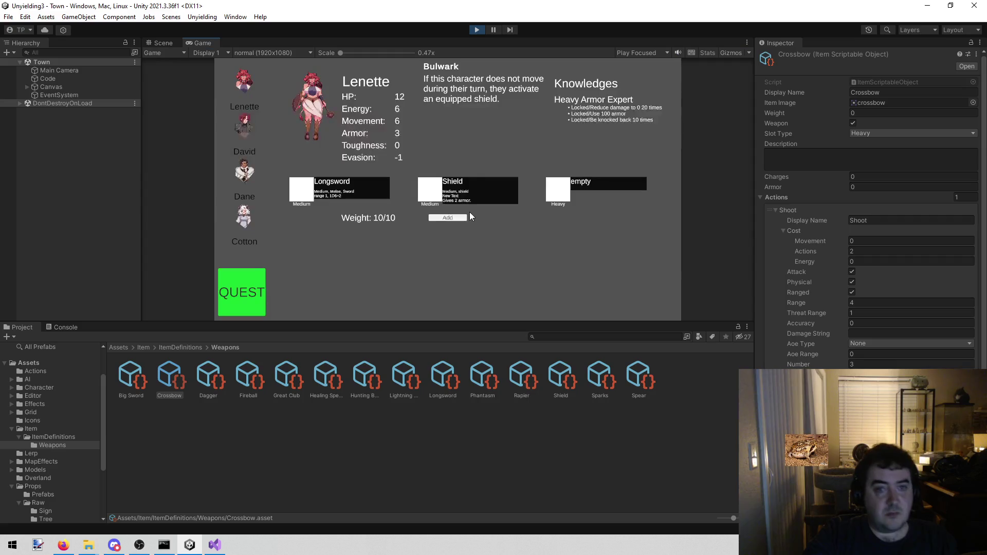
{"action": "left_click", "coordinate": [240, 205]}
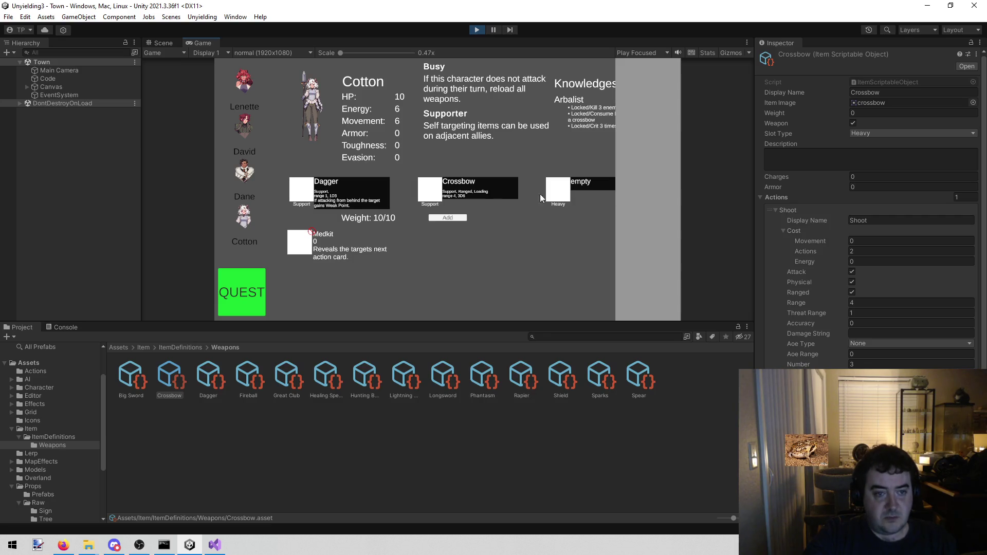
{"action": "left_click", "coordinate": [244, 175]}
{"action": "left_click", "coordinate": [245, 205]}
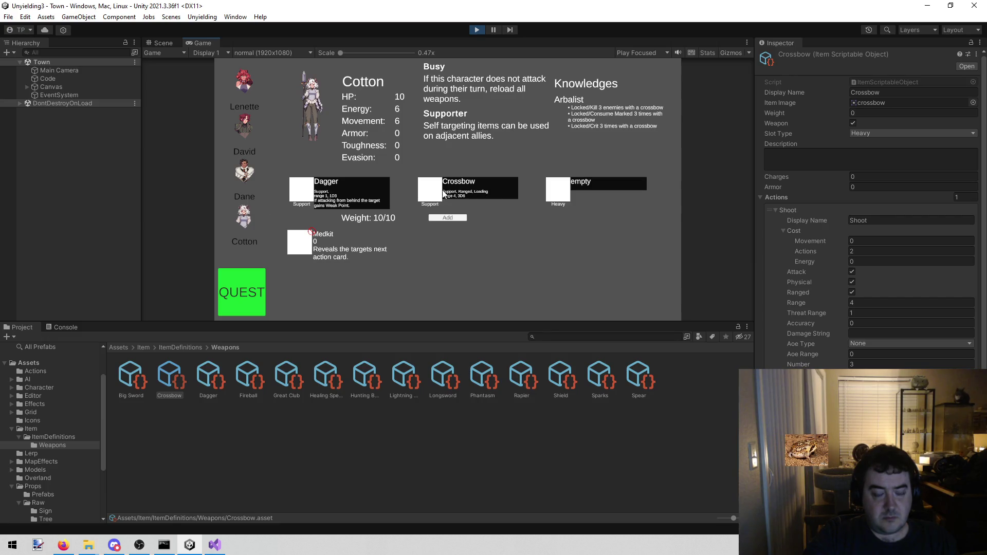
Maximize the game view, review Dane's Holy Lasso trait and other party members, then stop playing
{"action": "right_click", "coordinate": [205, 45]}
{"action": "left_click", "coordinate": [231, 70]}
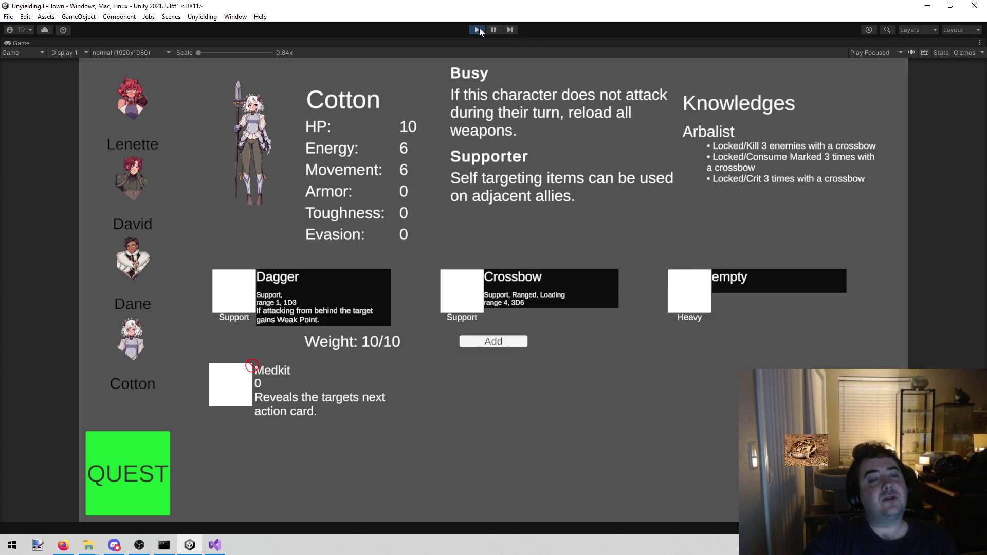
{"action": "left_click", "coordinate": [122, 257]}
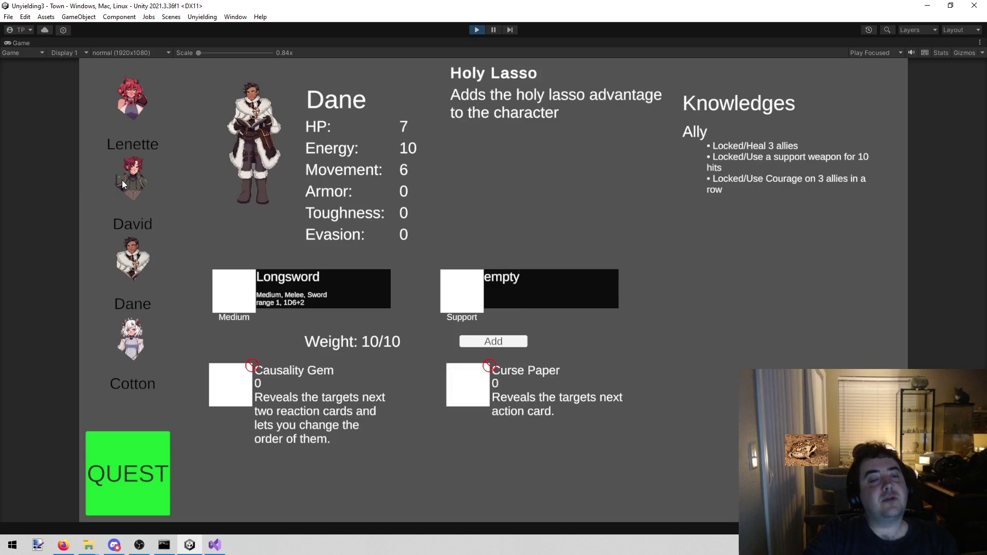
{"action": "left_click", "coordinate": [122, 180]}
{"action": "left_click", "coordinate": [131, 258]}
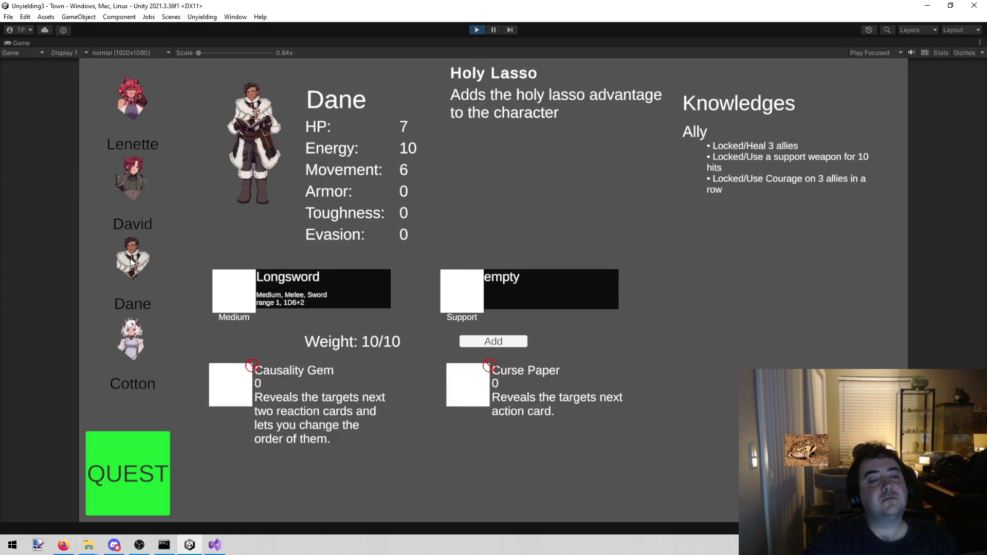
{"action": "left_click", "coordinate": [135, 124]}
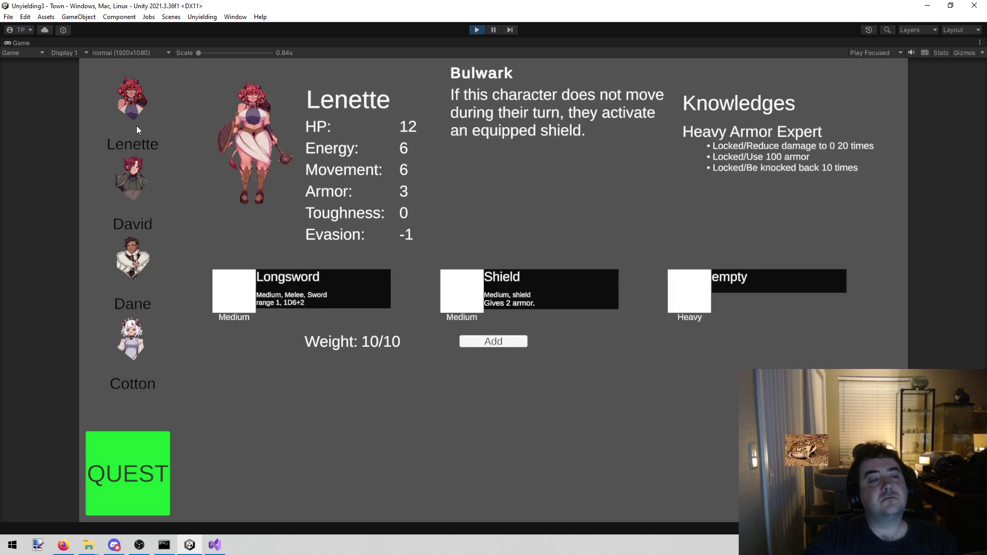
{"action": "left_click", "coordinate": [122, 341]}
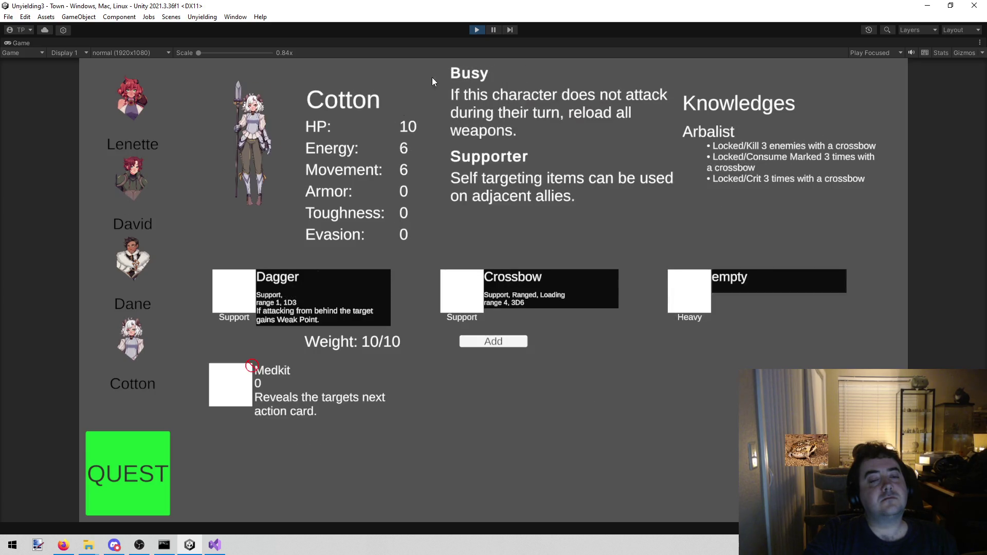
{"action": "left_click", "coordinate": [477, 30]}
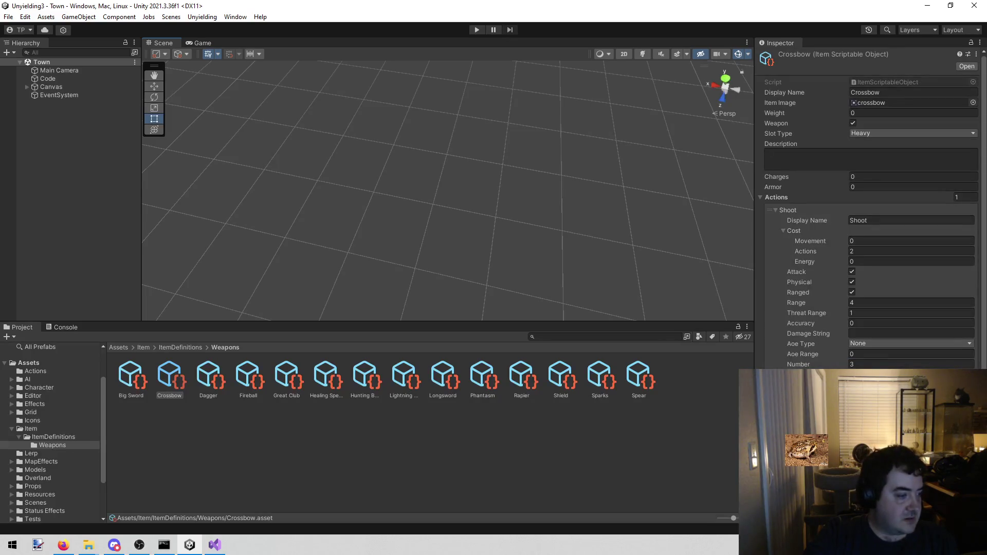
{"action": "key", "text": "alt+Tab"}
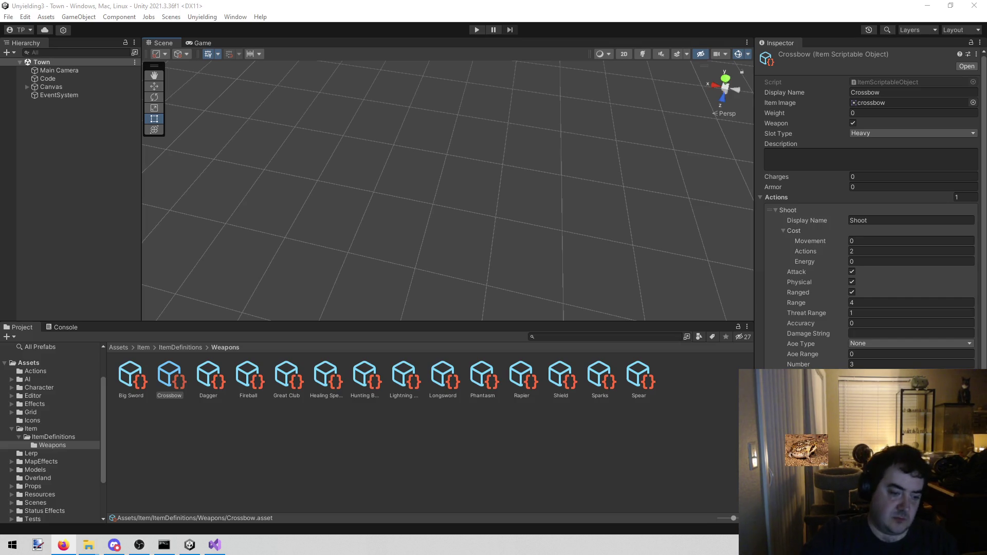
Bring Visual Studio forward, showing the Set method in SlotDisplay.cs
{"action": "left_click", "coordinate": [214, 545]}
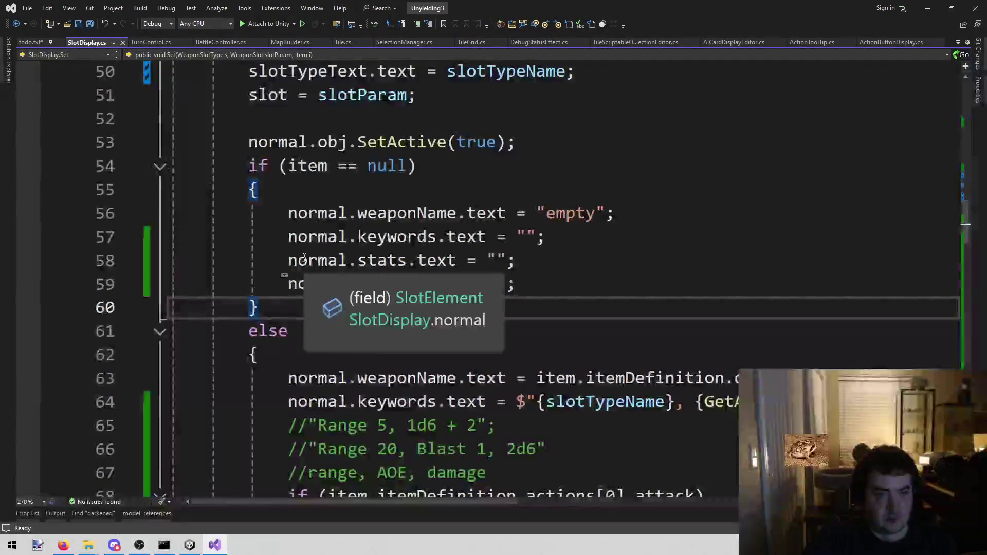
In todo.txt, delete the Crossbow line from the tooltip items
{"action": "left_click", "coordinate": [41, 40]}
{"action": "key", "text": "ctrl+s"}
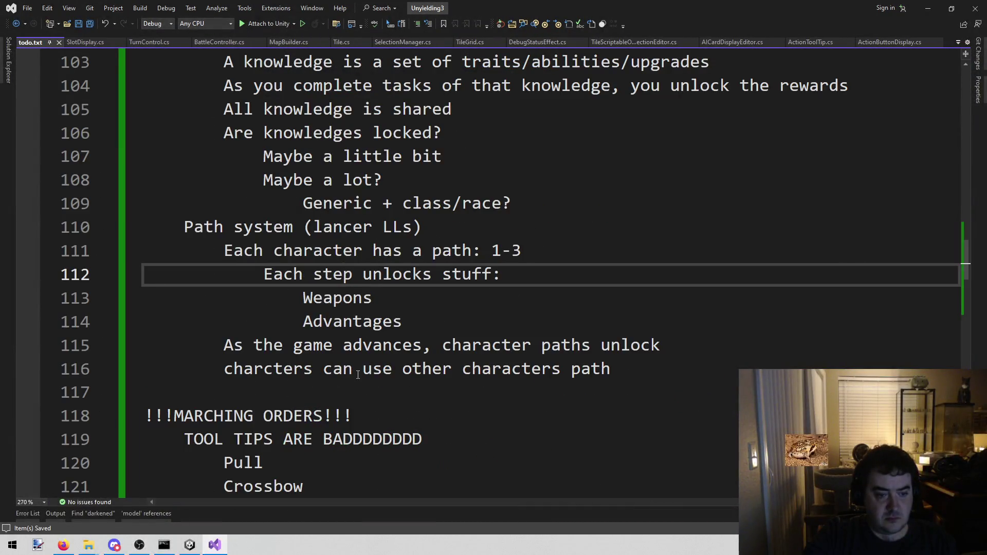
{"action": "scroll", "coordinate": [352, 388], "scroll_direction": "down", "scroll_amount": 1}
{"action": "left_click_drag", "start_coordinate": [344, 405], "coordinate": [144, 415]}
{"action": "key", "text": "BackSpace"}
Add 'cotton crossbow is in wrong slot' under MARCHING ORDERS, save, and return to Unity
{"action": "key", "text": "BackSpace"}
{"action": "left_click", "coordinate": [405, 338]}
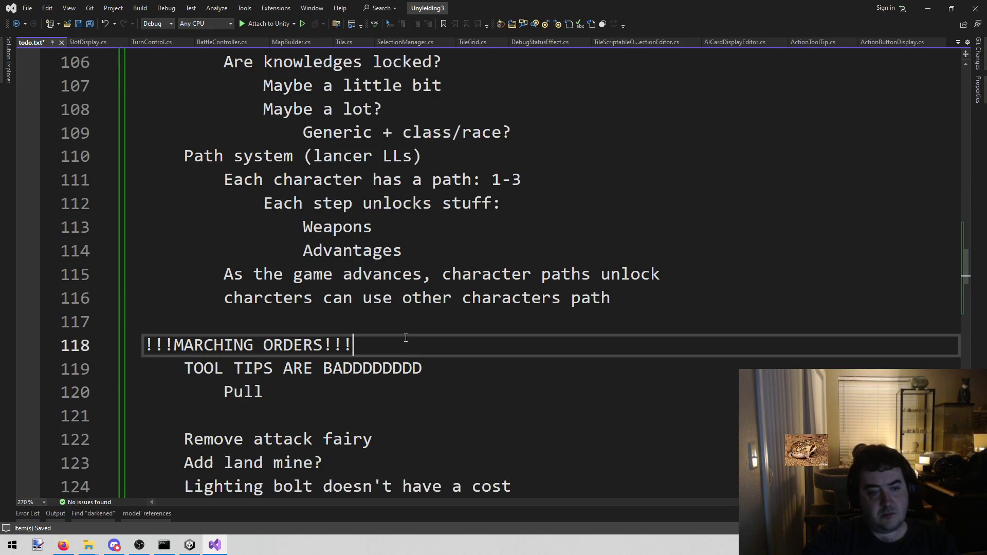
{"action": "key", "text": "Return"}
{"action": "type", "text": "c"}
{"action": "key", "text": "BackSpace"}
{"action": "key", "text": "Tab"}
{"action": "type", "text": "ctton"}
{"action": "key", "text": "BackSpace"}
{"action": "key", "text": "BackSpace"}
{"action": "key", "text": "BackSpace"}
{"action": "type", "text": "otton cro"}
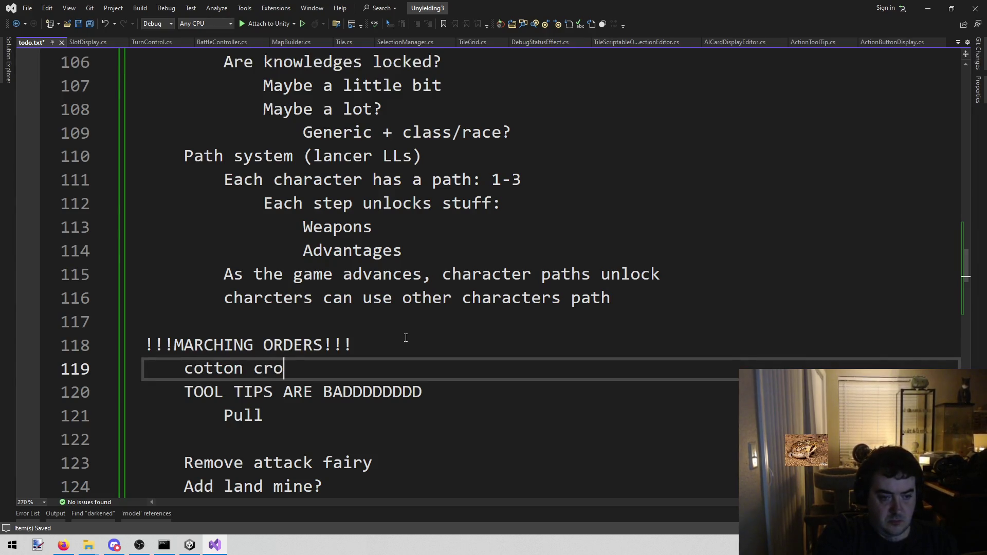
{"action": "type", "text": "ssbow is "}
{"action": "type", "text": "in wrong slo"}
{"action": "type", "text": "t"}
{"action": "key", "text": "ctrl+s"}
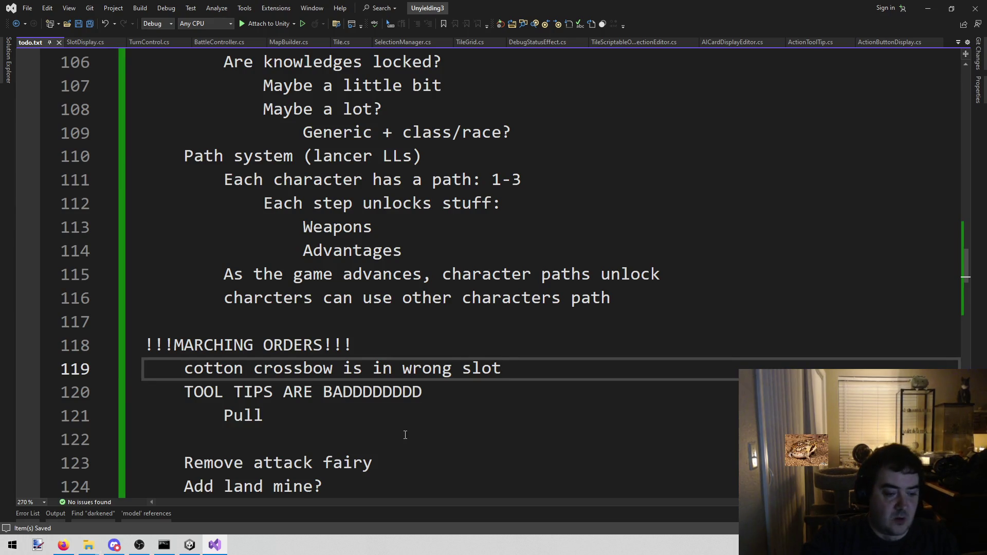
{"action": "left_click", "coordinate": [190, 545]}
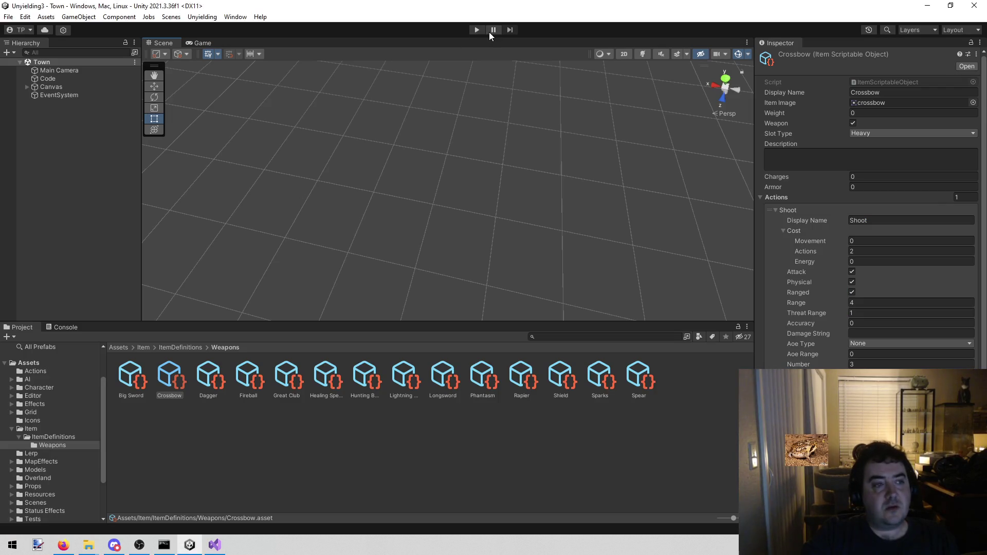
Play the Town scene and open Dane's sheet to check the Holy Lasso trait
{"action": "left_click", "coordinate": [477, 30]}
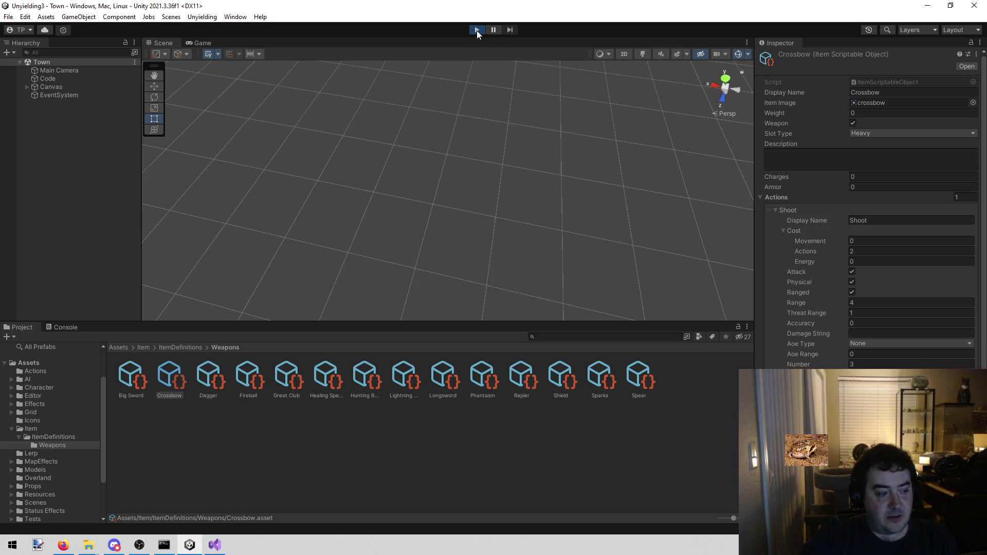
{"action": "left_click", "coordinate": [248, 178]}
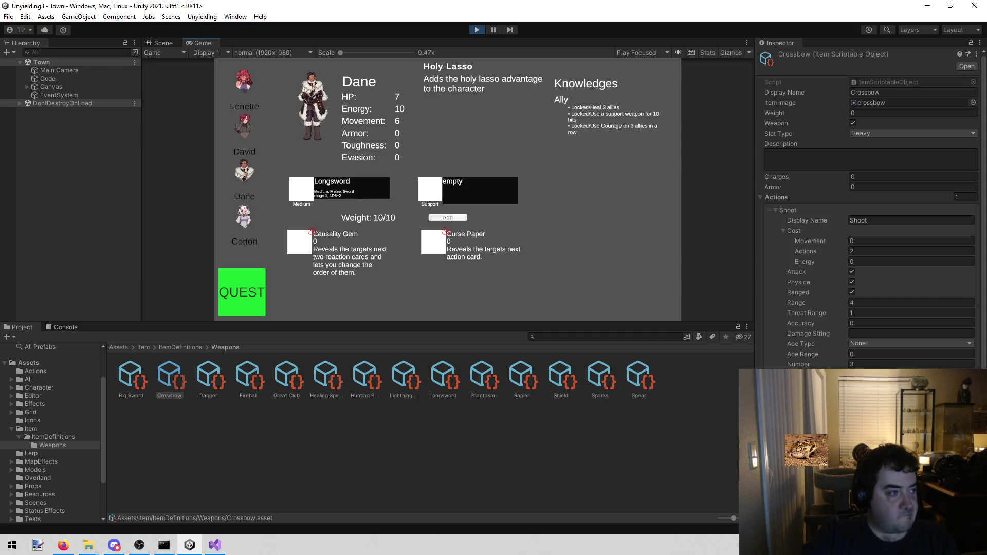
{"action": "key", "text": "alt+Tab"}
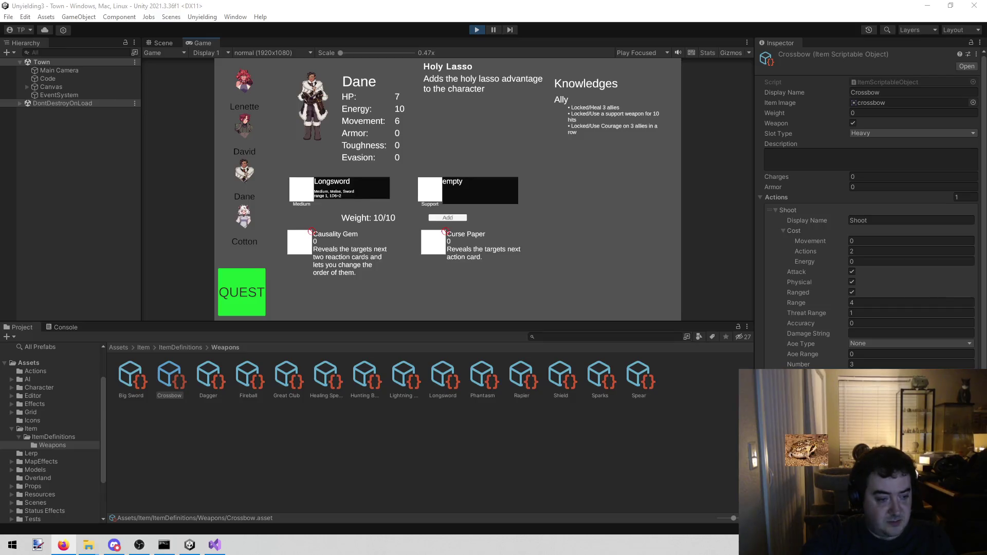
Inspect the Holy Lasso asset's Pull action in ItemDefinitions, then return to Visual Studio
{"action": "left_click", "coordinate": [64, 438]}
{"action": "left_click", "coordinate": [479, 371]}
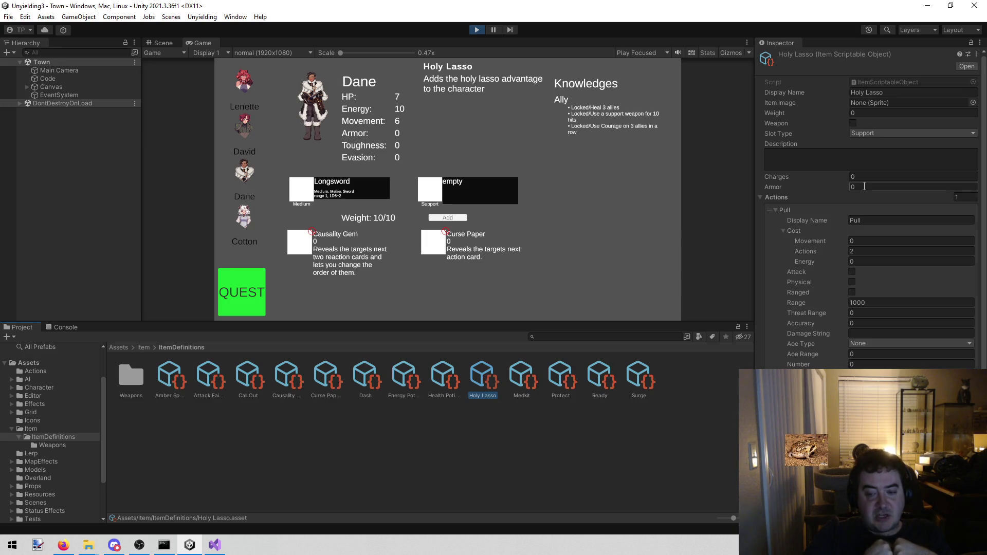
{"action": "scroll", "coordinate": [864, 186], "scroll_direction": "down", "scroll_amount": 3}
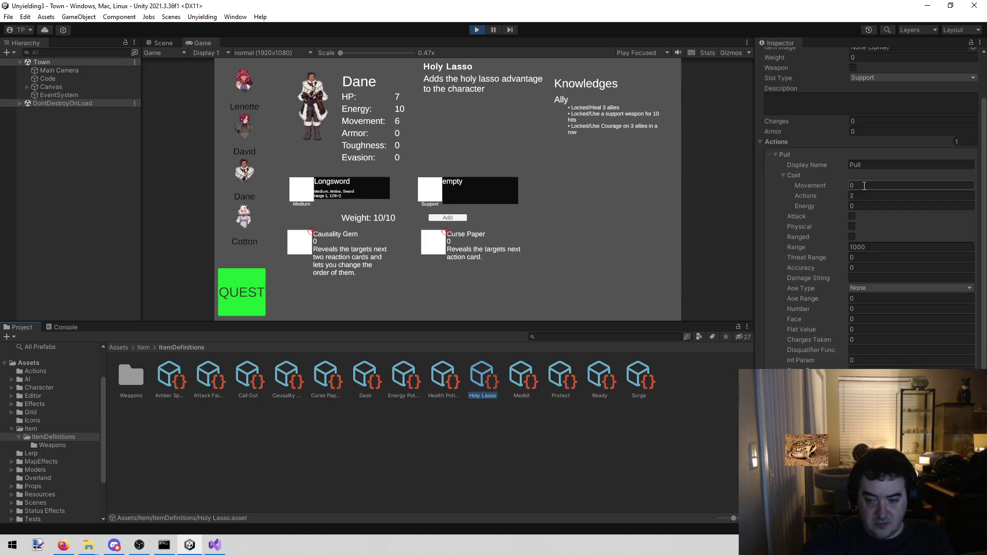
{"action": "scroll", "coordinate": [886, 331], "scroll_direction": "down", "scroll_amount": 4}
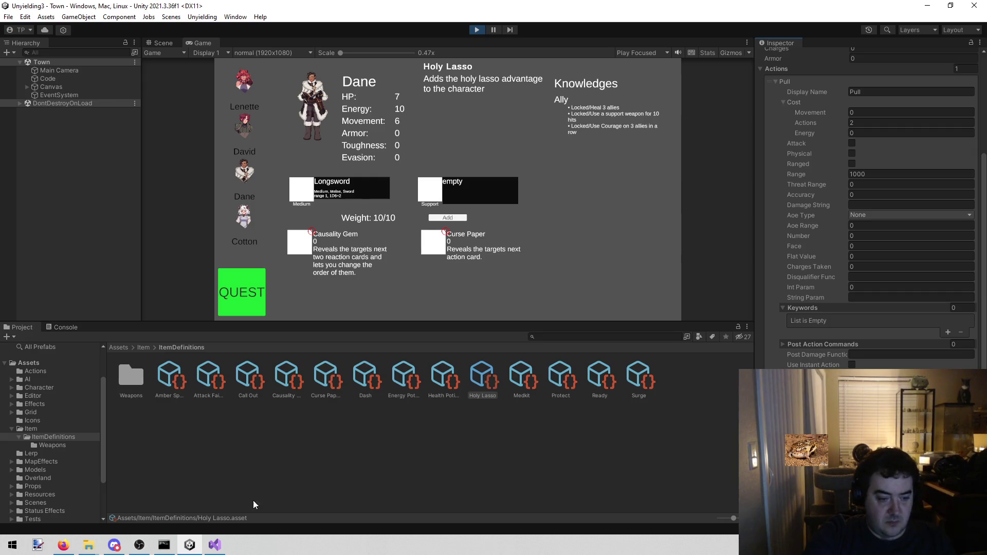
{"action": "left_click", "coordinate": [214, 544]}
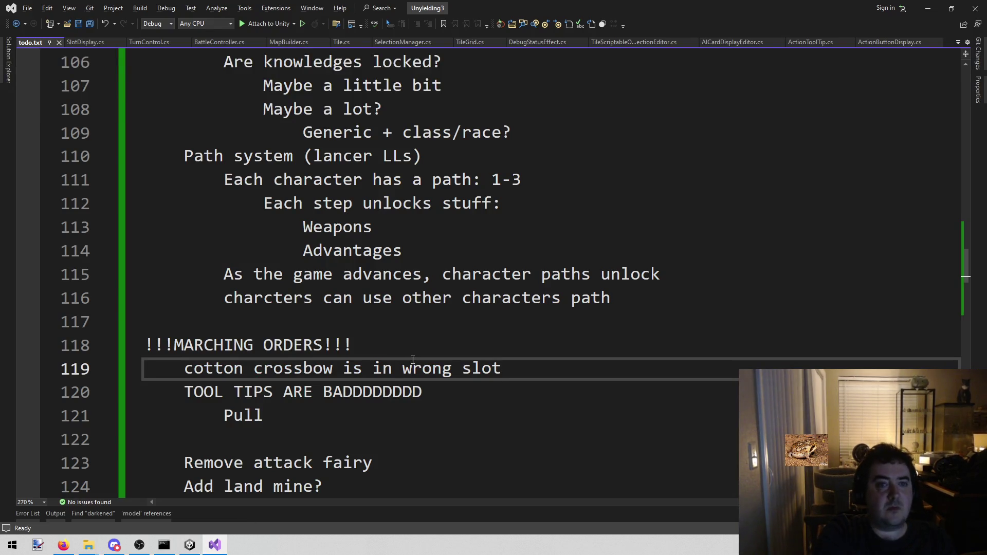
Start an Open File in Solution search, clear the 'ho' filter, and return to Unity
{"action": "key", "text": "shift+alt+o"}
{"action": "type", "text": "ho"}
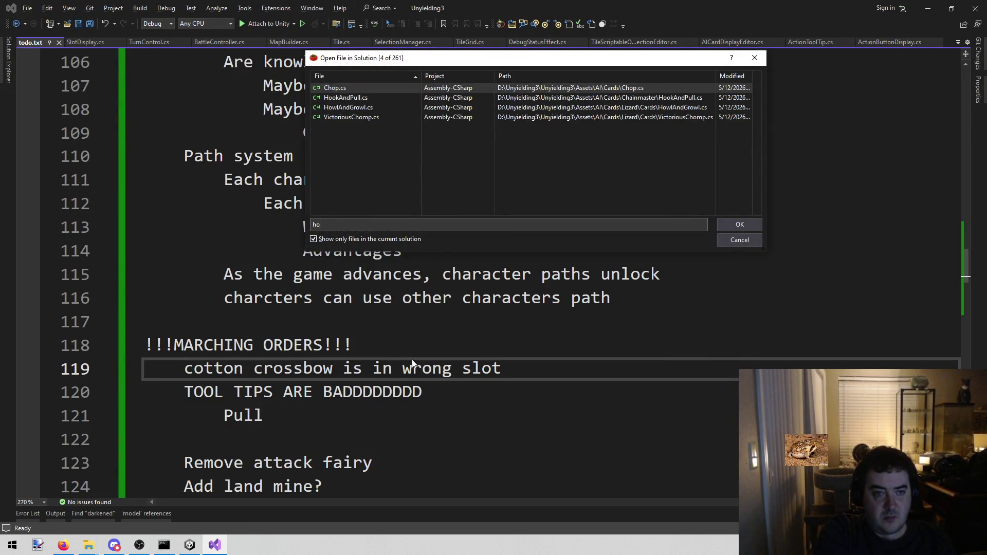
{"action": "key", "text": "BackSpace"}
{"action": "key", "text": "BackSpace"}
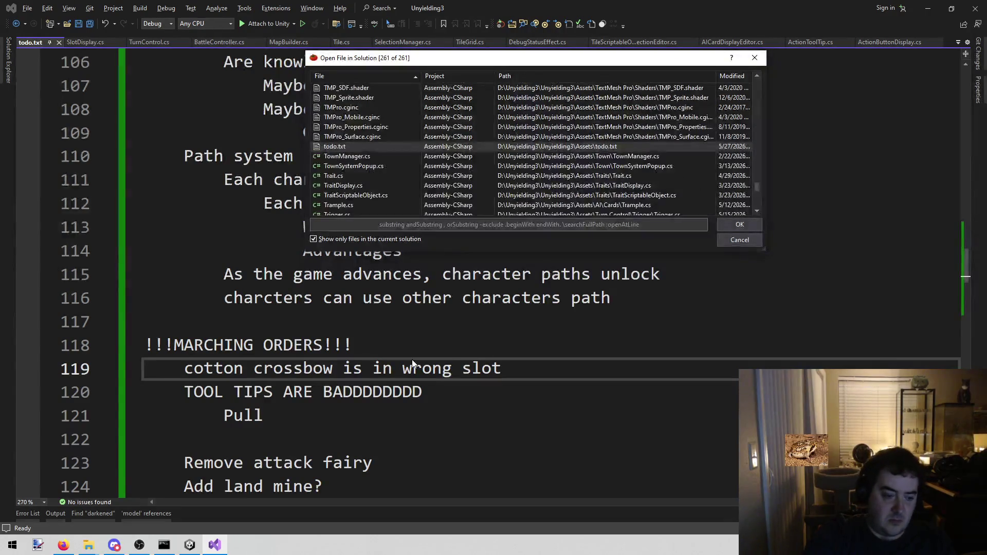
{"action": "left_click", "coordinate": [190, 545]}
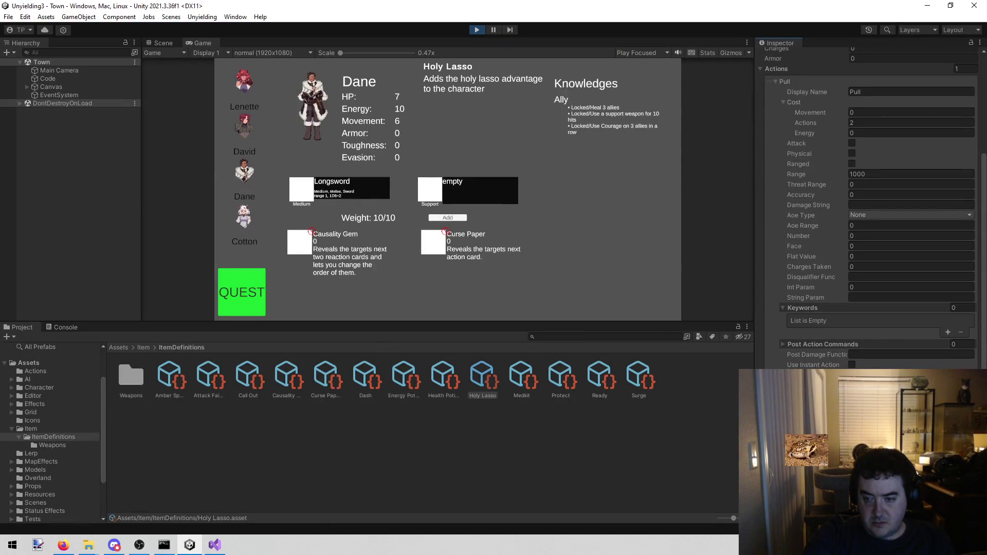
Scroll through the Holy Lasso's action settings again, then go back to Visual Studio
{"action": "scroll", "coordinate": [874, 208], "scroll_direction": "up", "scroll_amount": 2}
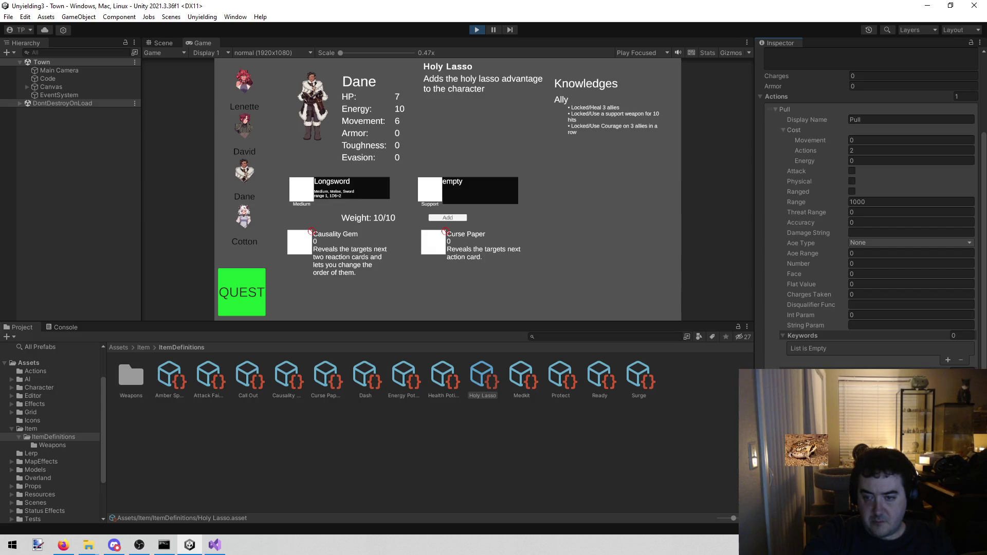
{"action": "scroll", "coordinate": [826, 236], "scroll_direction": "up", "scroll_amount": 2}
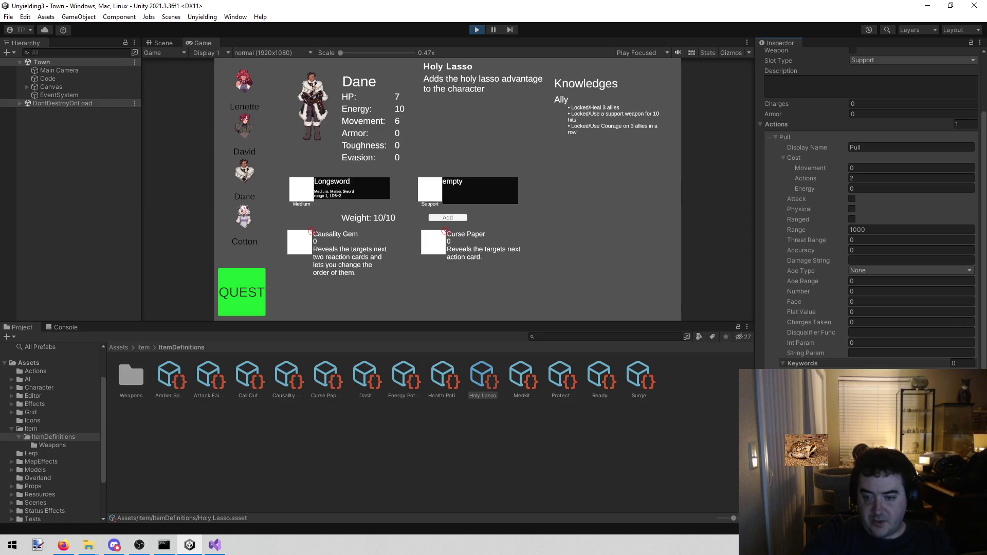
{"action": "scroll", "coordinate": [785, 354], "scroll_direction": "down", "scroll_amount": 4}
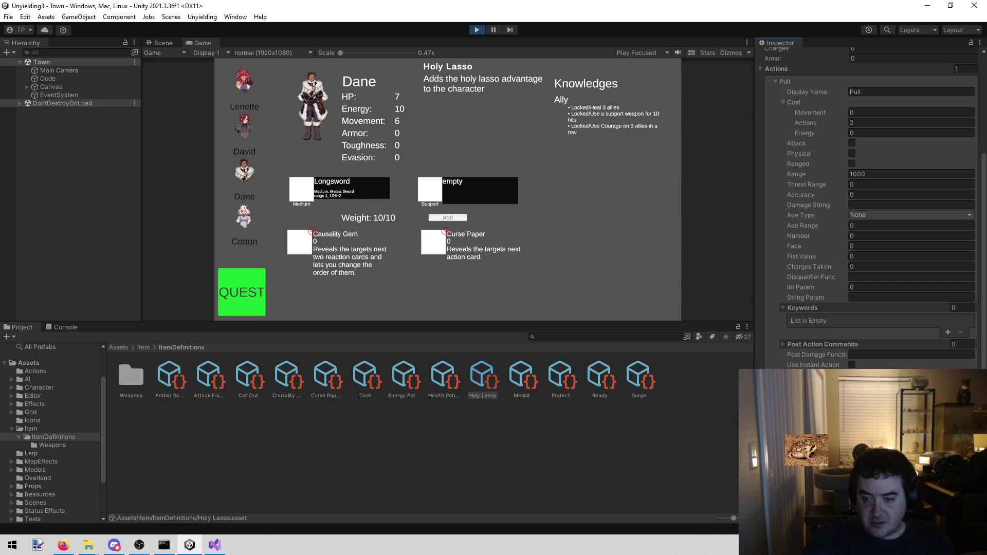
{"action": "left_click", "coordinate": [214, 545]}
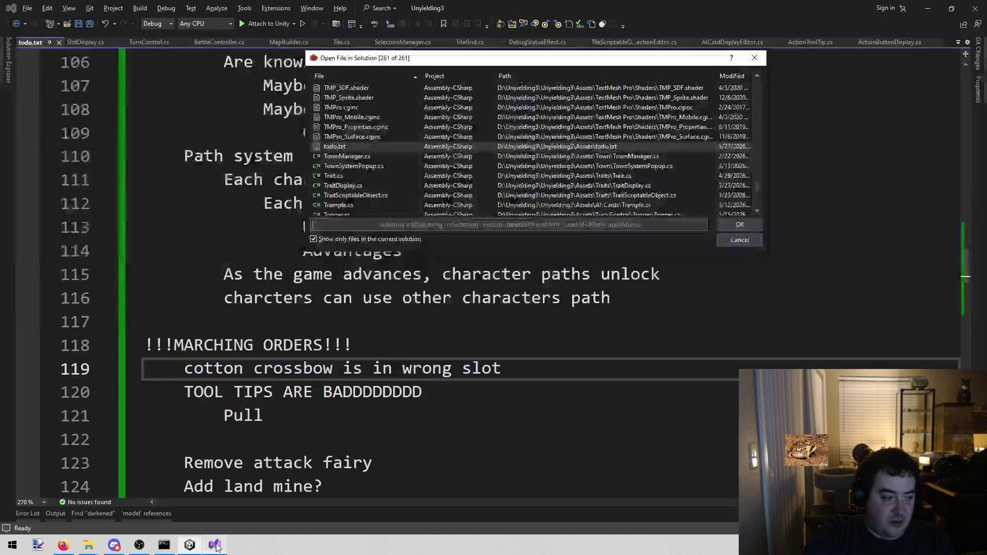
Open ActionTypes.cs through Open File in Solution
{"action": "key", "text": "Escape"}
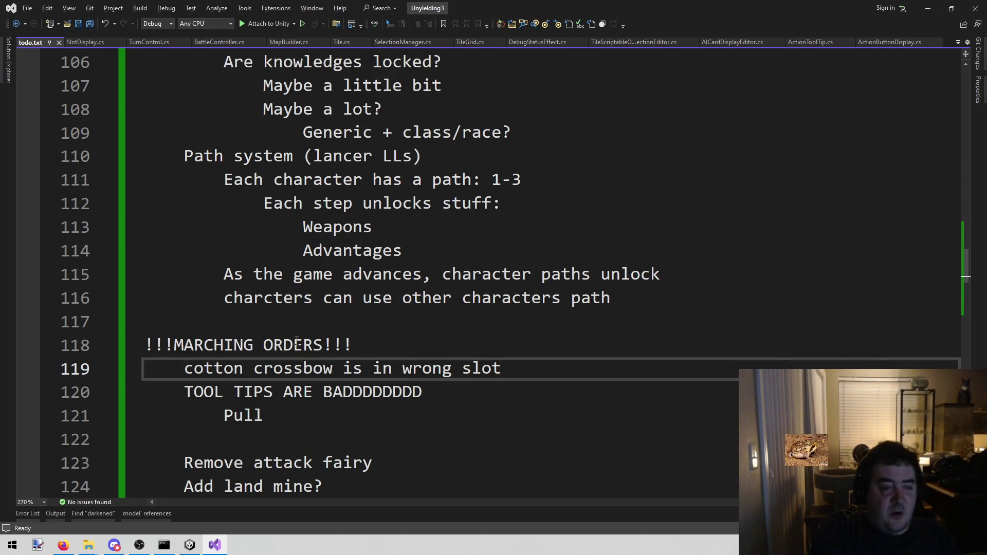
{"action": "key", "text": "alt+shift+o"}
{"action": "type", "text": "act"}
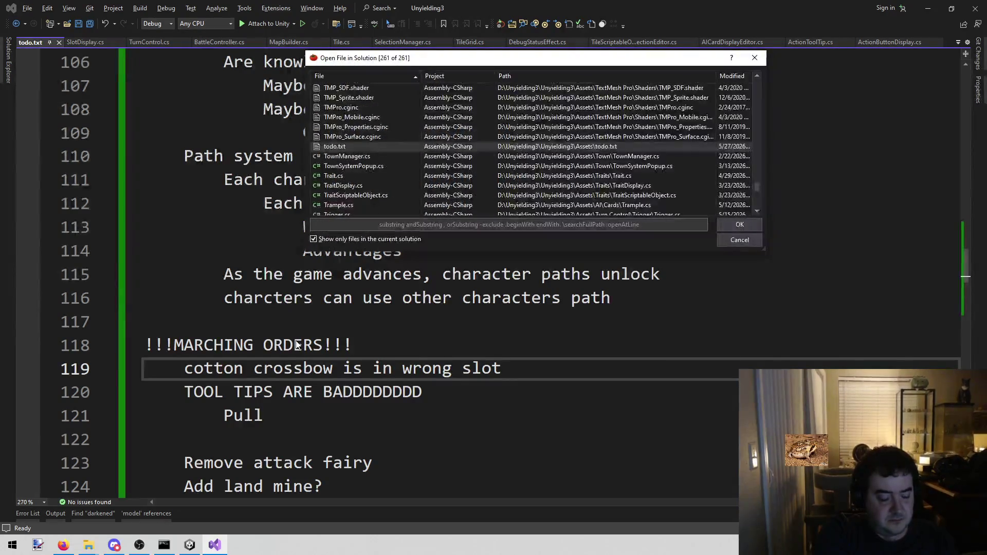
{"action": "type", "text": "ion"}
{"action": "key", "text": "Down"}
{"action": "key", "text": "Return"}
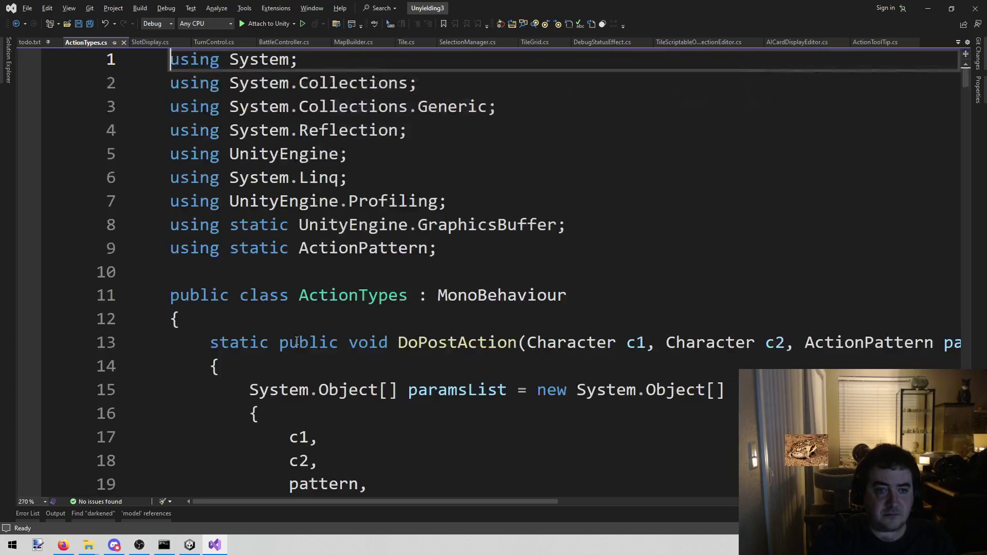
Search ActionTypes.cs for 'lasso' to locate LassoSelect and PullCharacterFromLasso, then return to Unity
{"action": "key", "text": "ctrl+f"}
{"action": "type", "text": "lasso"}
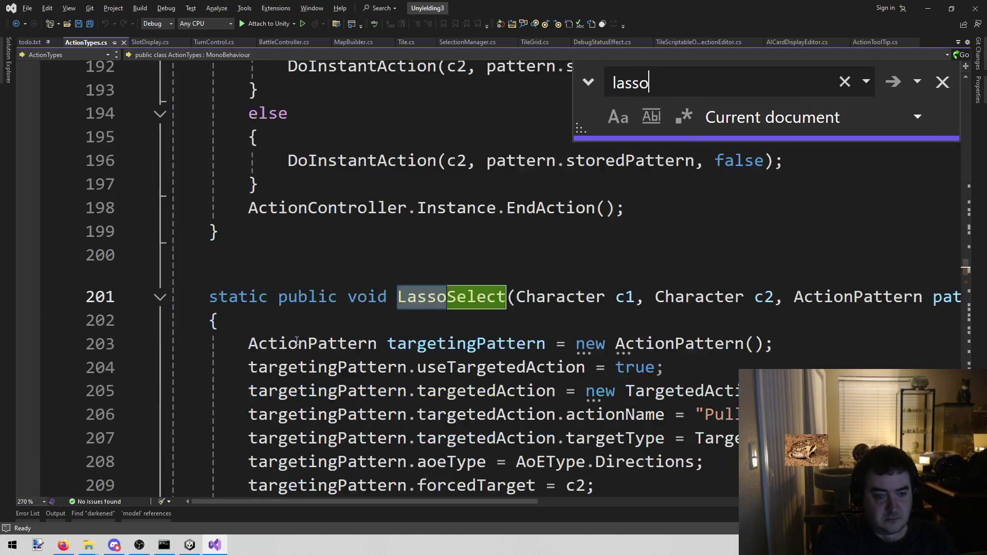
{"action": "type", "text": "s"}
{"action": "scroll", "coordinate": [415, 343], "scroll_direction": "down", "scroll_amount": 1}
{"action": "key", "text": "BackSpace"}
{"action": "type", "text": "s"}
{"action": "scroll", "coordinate": [539, 482], "scroll_direction": "down", "scroll_amount": 2}
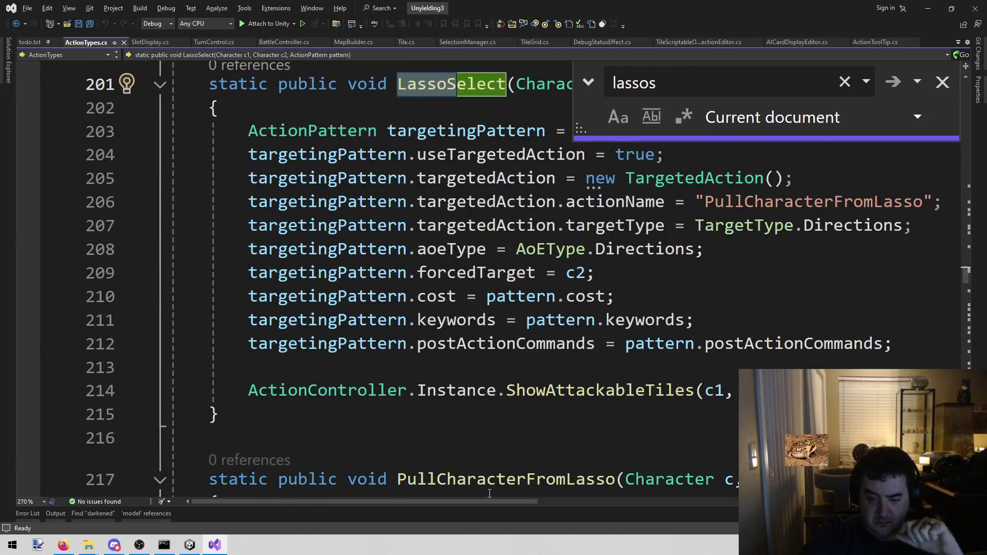
{"action": "scroll", "coordinate": [540, 482], "scroll_direction": "down", "scroll_amount": 1}
{"action": "key", "text": "BackSpace"}
{"action": "type", "text": "s"}
{"action": "mouse_move", "coordinate": [462, 502]}
{"action": "left_mouse_down"}
{"action": "mouse_move", "coordinate": [692, 501]}
{"action": "mouse_move", "coordinate": [664, 510]}
{"action": "mouse_move", "coordinate": [499, 498]}
{"action": "mouse_move", "coordinate": [547, 494]}
{"action": "mouse_move", "coordinate": [509, 425]}
{"action": "left_mouse_up"}
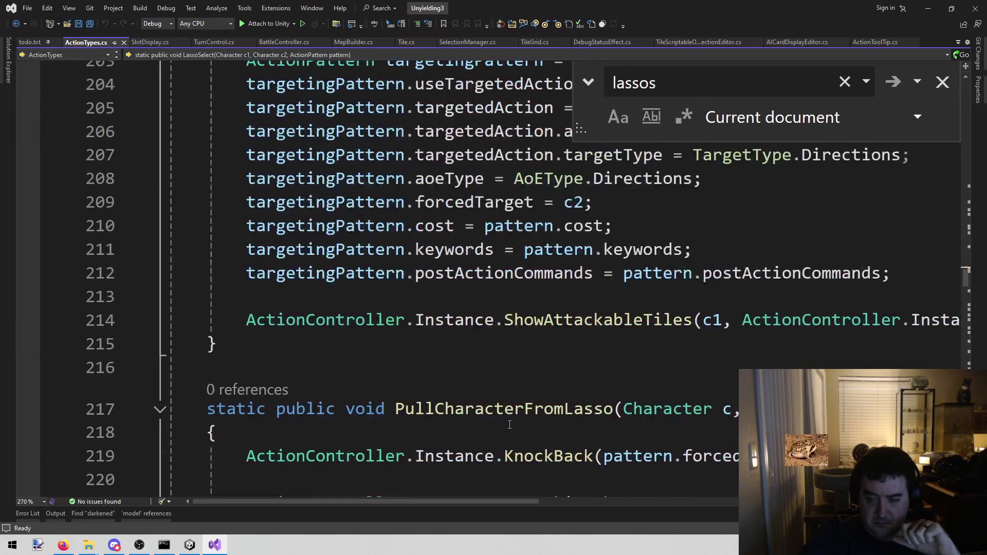
{"action": "left_click", "coordinate": [942, 82]}
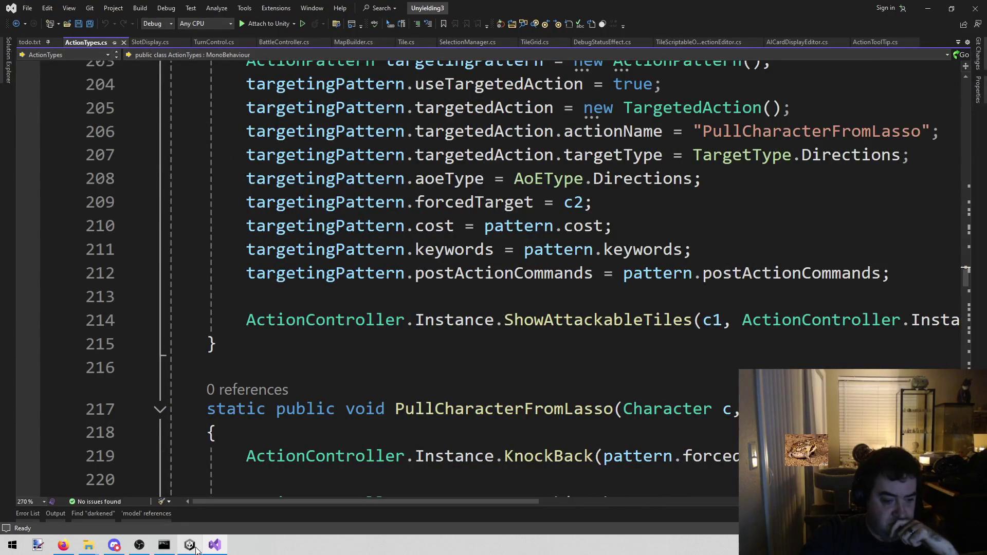
{"action": "left_click", "coordinate": [189, 545]}
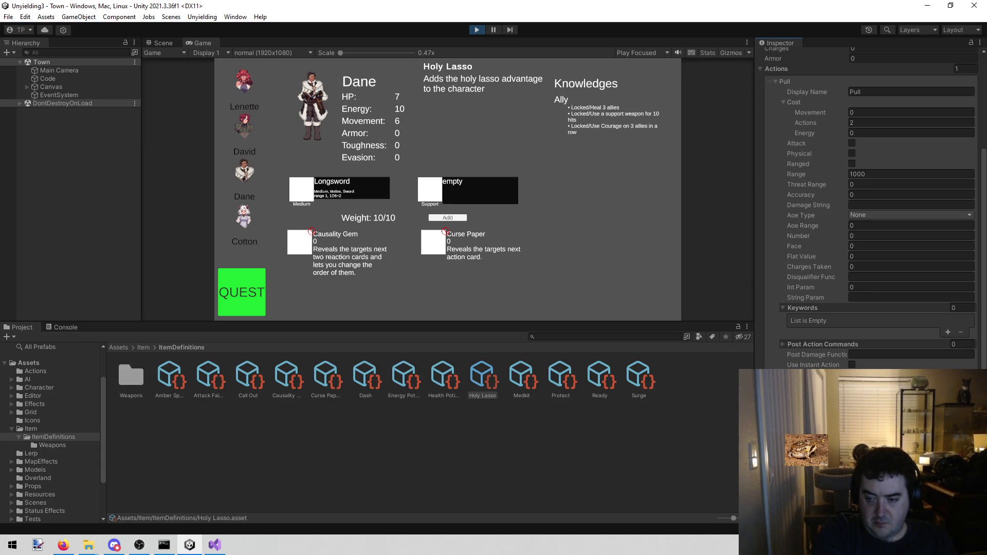
Try saving the scene, then exit Play mode back to the Town scene editor
{"action": "key", "text": "ctrl+s"}
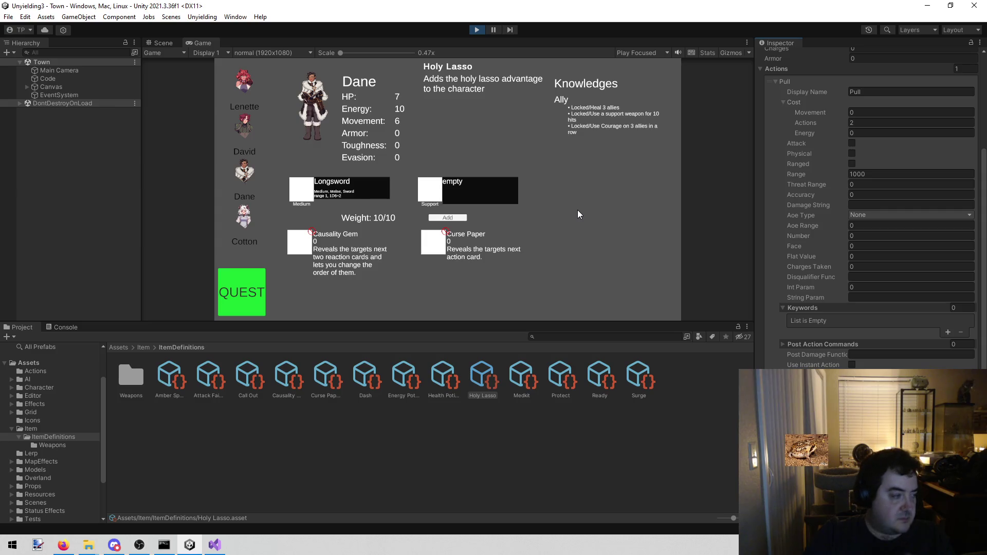
{"action": "left_click", "coordinate": [470, 29]}
{"action": "scroll", "coordinate": [72, 396], "scroll_direction": "down", "scroll_amount": 3}
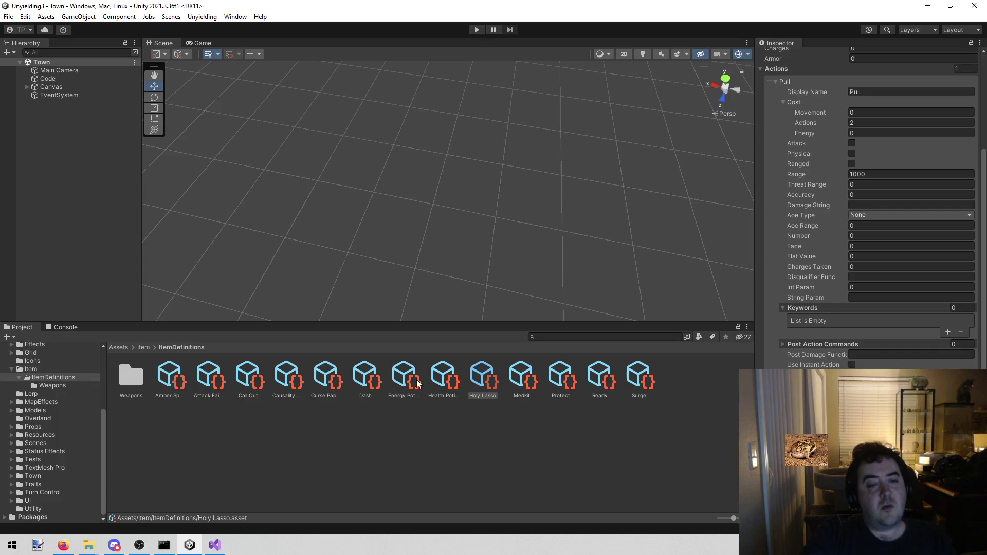
Search the project for 'holy lasso' and select the Holy Lasso trait asset
{"action": "left_click", "coordinate": [592, 338]}
{"action": "type", "text": "holy lasso"}
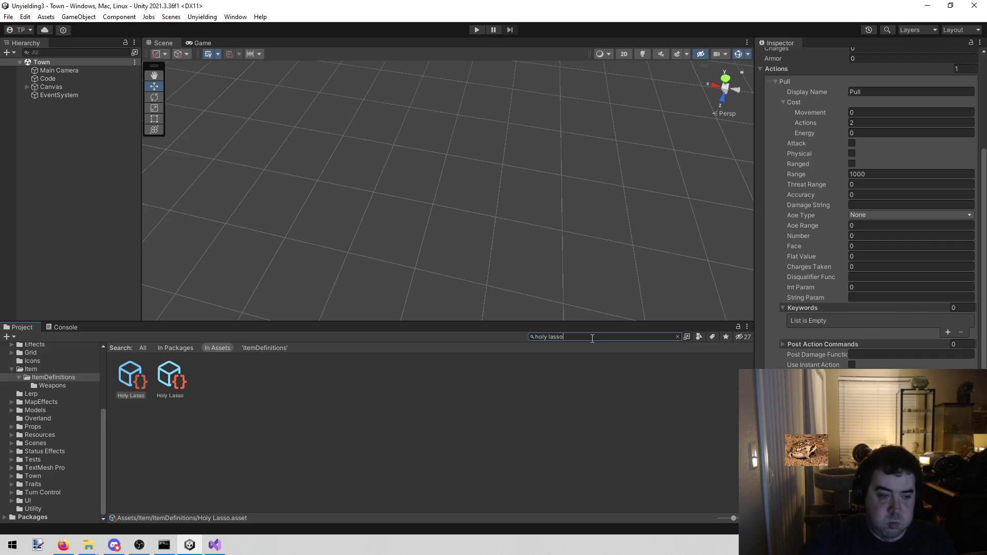
{"action": "left_click", "coordinate": [167, 375]}
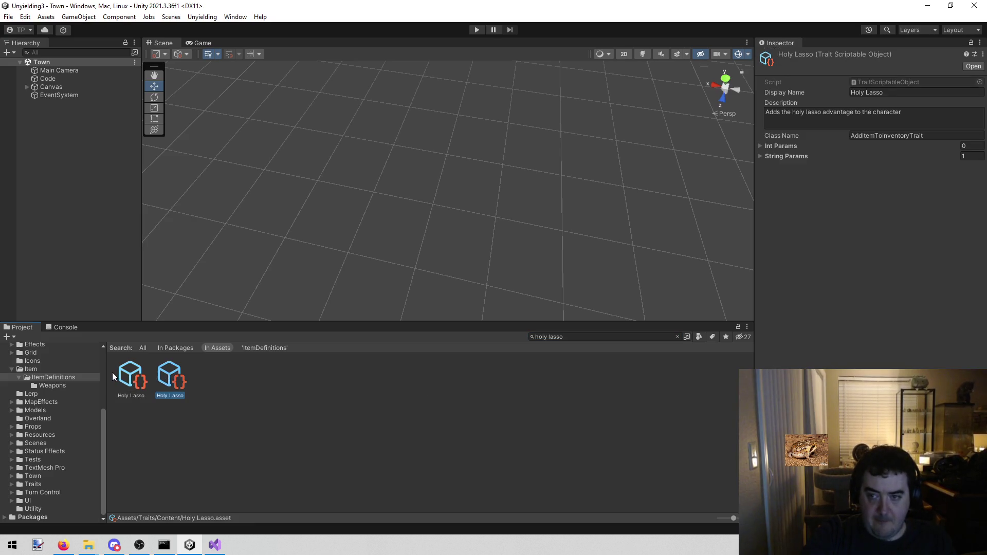
Add a 'Holy Lasso:' description line about moving an ally or enemy up to five tiles, then play
{"action": "left_click", "coordinate": [936, 109]}
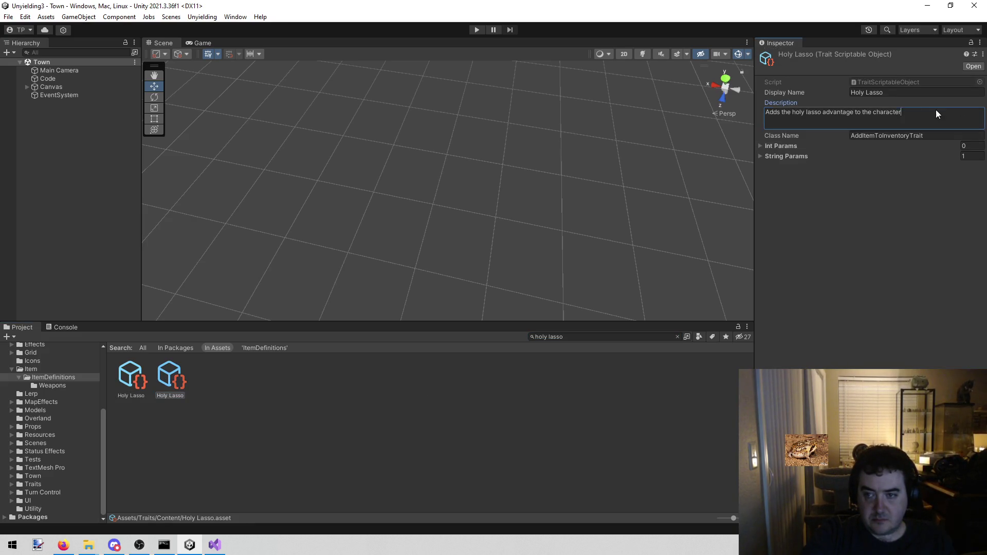
{"action": "type", "text": "."}
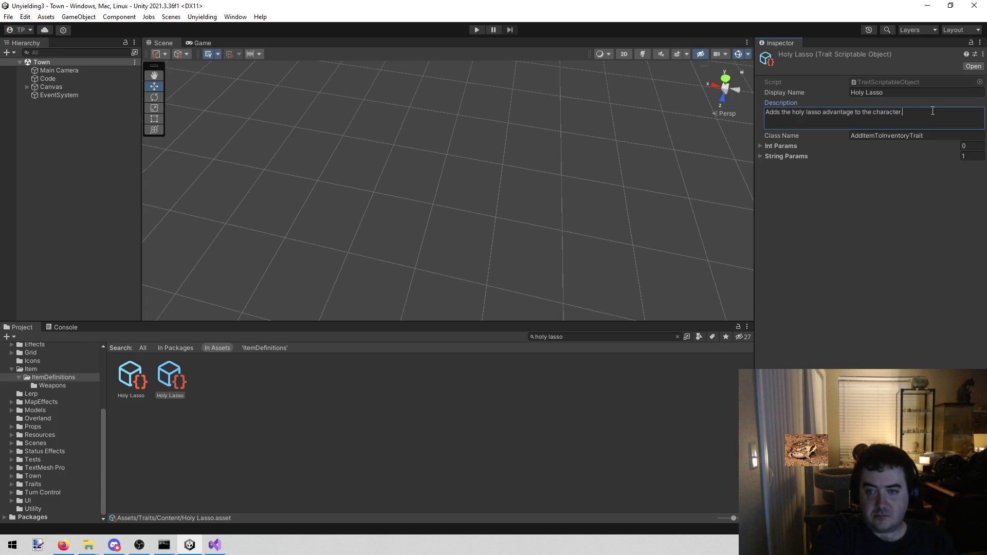
{"action": "type", "text": "Moves a ally or enemy up to five tiles in a direction."}
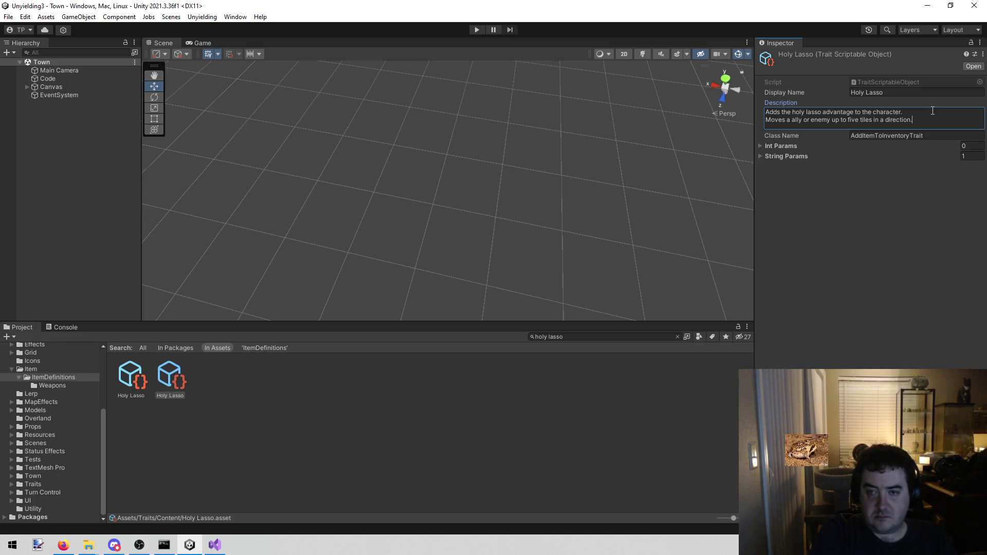
{"action": "key", "text": "Home"}
{"action": "type", "text": "Holy Lasso:"}
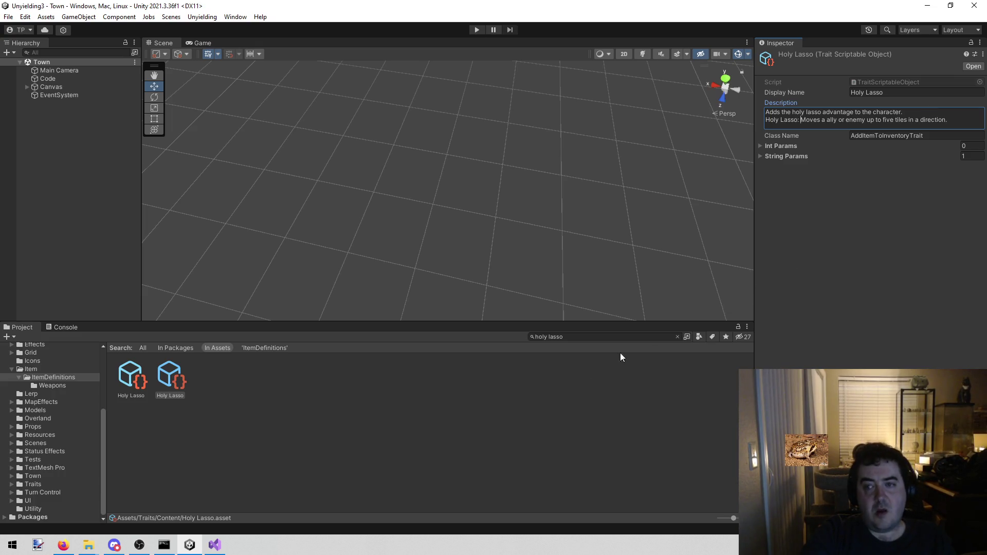
{"action": "left_click", "coordinate": [477, 31]}
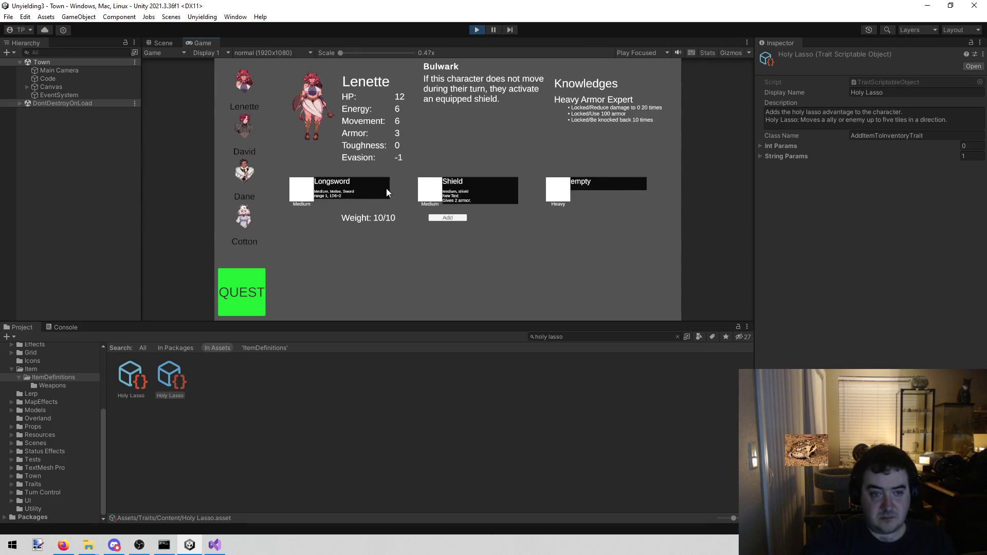
With Dane selected, reword the Holy Lasso description to 'Gives an action to move an...'
{"action": "left_click", "coordinate": [233, 177]}
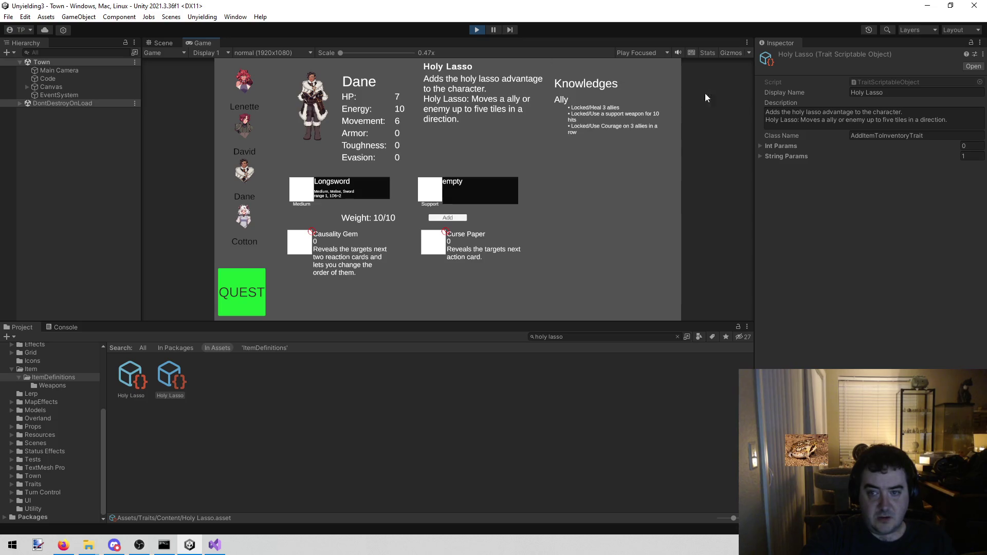
{"action": "left_click_drag", "start_coordinate": [907, 112], "coordinate": [771, 115]}
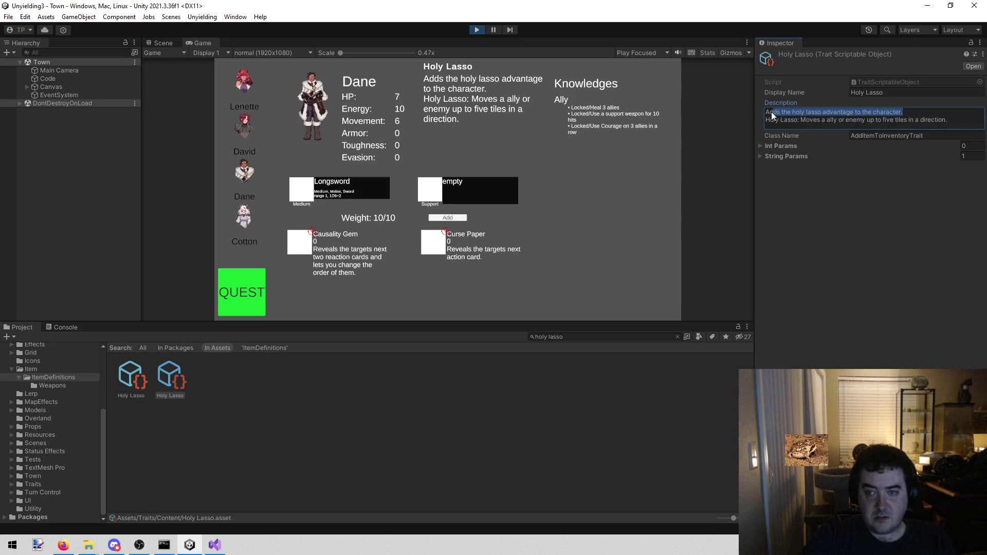
{"action": "left_click", "coordinate": [799, 122], "text": "shift"}
{"action": "key", "text": "BackSpace"}
{"action": "type", "text": "Gives an action to"}
{"action": "key", "text": "ctrl+shift+Right"}
{"action": "key", "text": "BackSpace"}
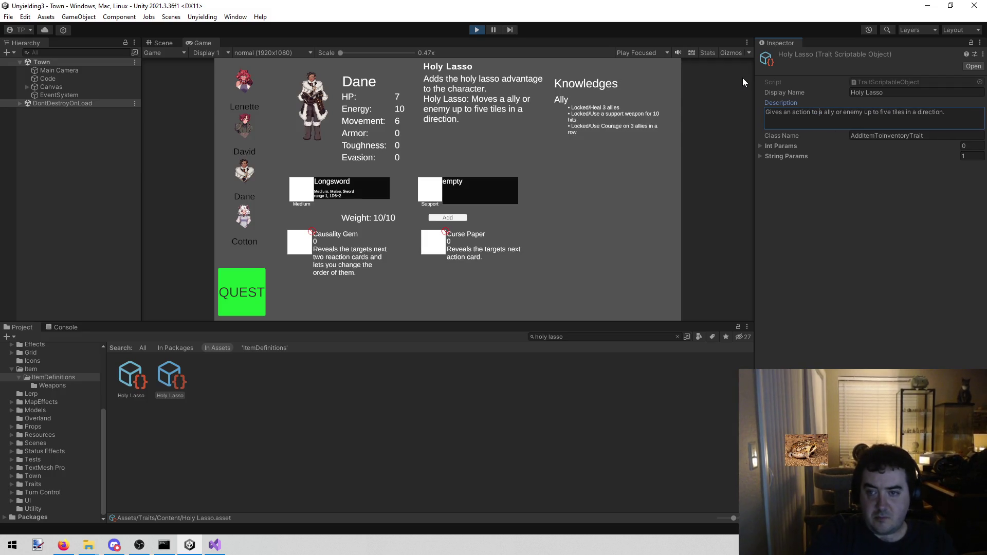
{"action": "type", "text": "move a"}
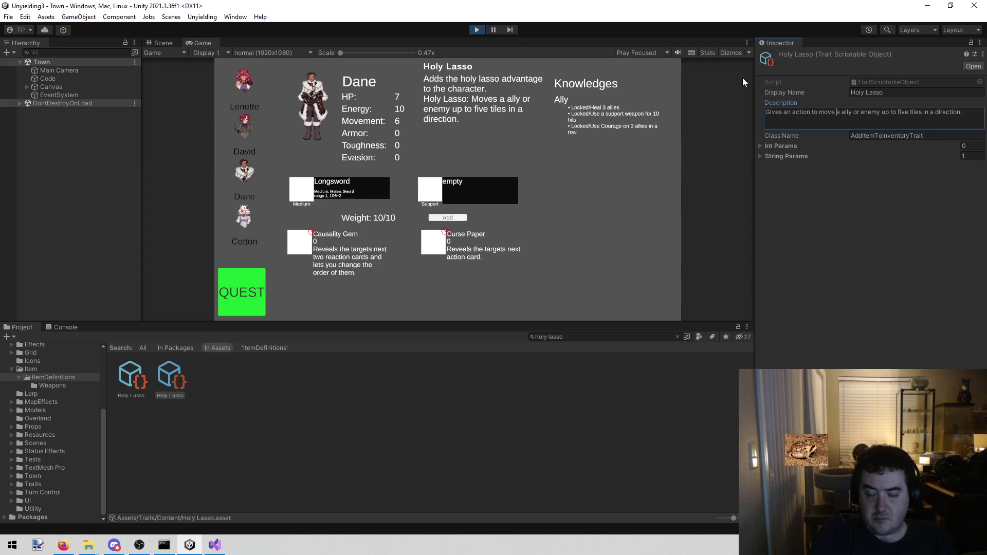
{"action": "type", "text": "n"}
Save the trait, verify the new text on Dane via David, and stop the game
{"action": "key", "text": "ctrl+s"}
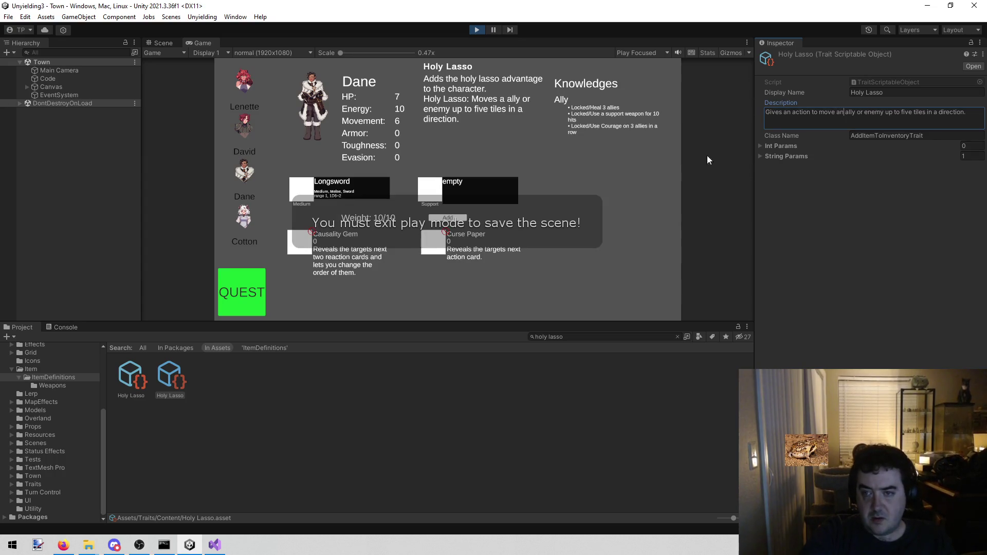
{"action": "left_click", "coordinate": [242, 144]}
{"action": "left_click", "coordinate": [245, 170]}
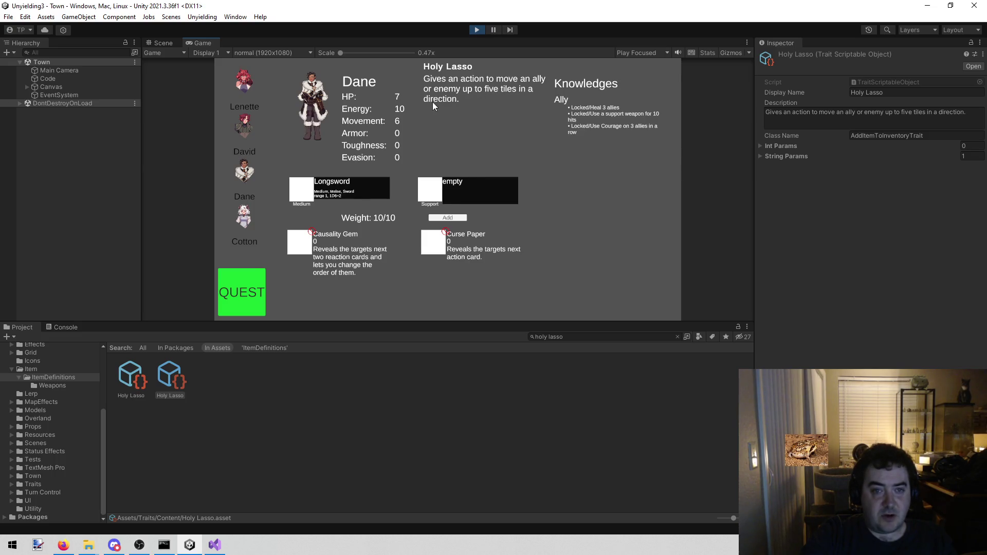
{"action": "left_click", "coordinate": [477, 30]}
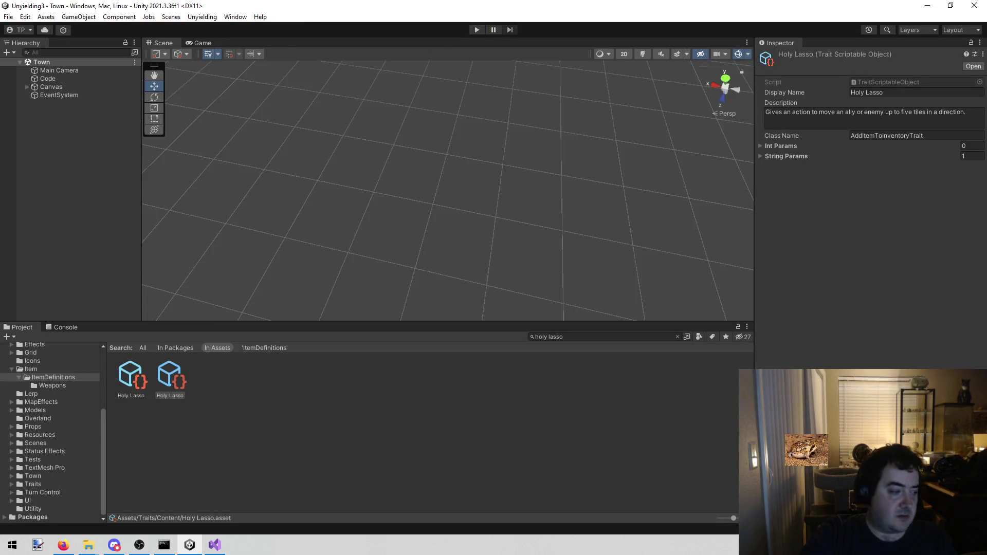
Check todo.txt in Visual Studio, then briefly run and stop the Town scene in Unity
{"action": "left_click", "coordinate": [215, 545]}
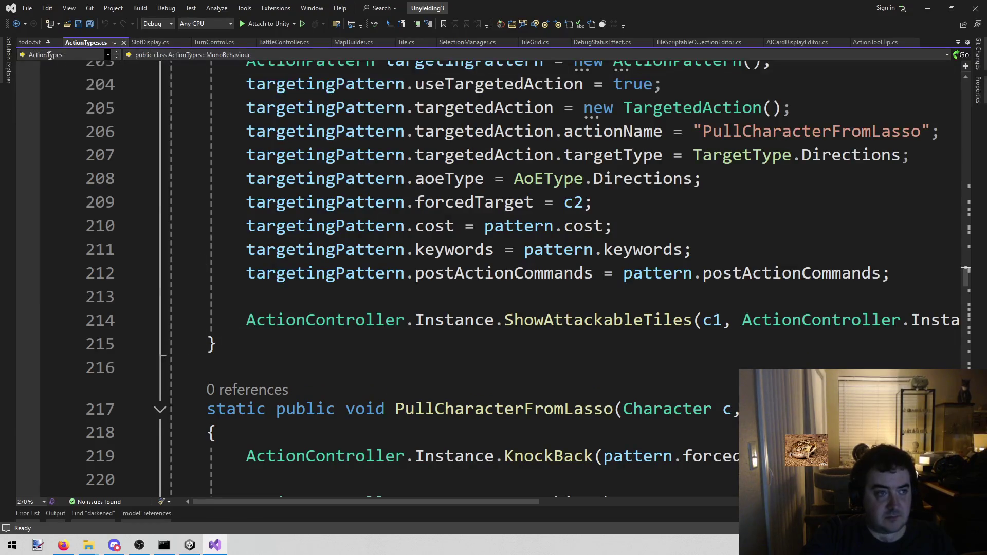
{"action": "left_click", "coordinate": [29, 42]}
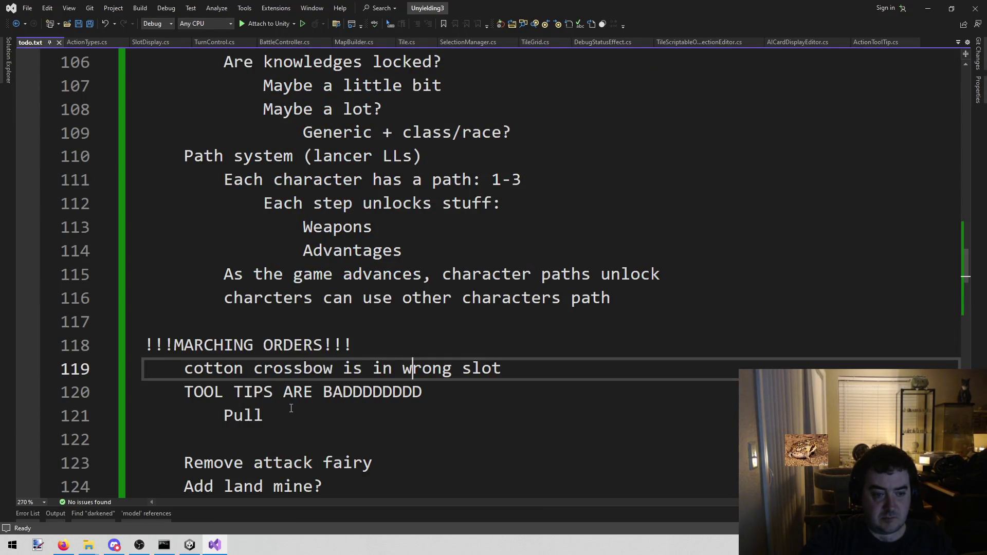
{"action": "left_click", "coordinate": [190, 545]}
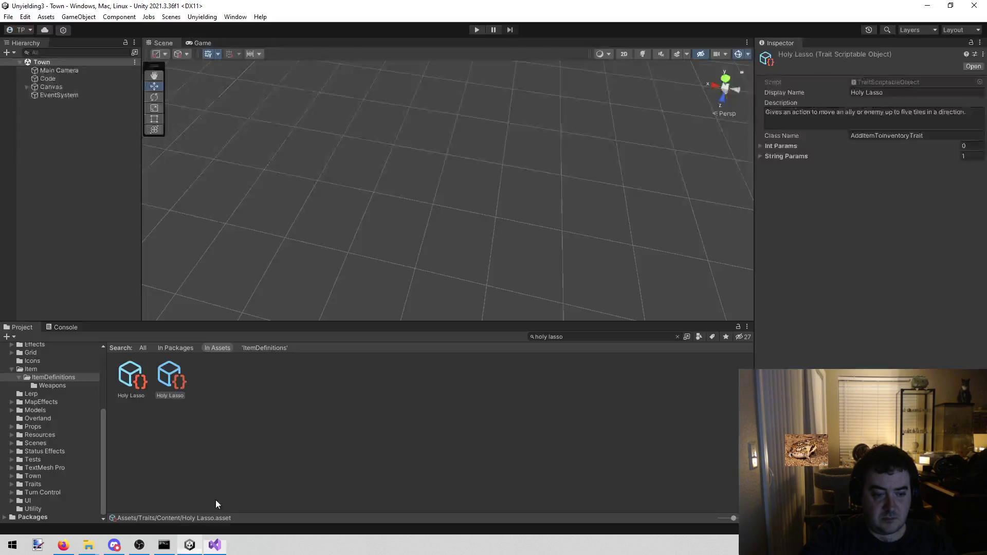
{"action": "left_click", "coordinate": [472, 31]}
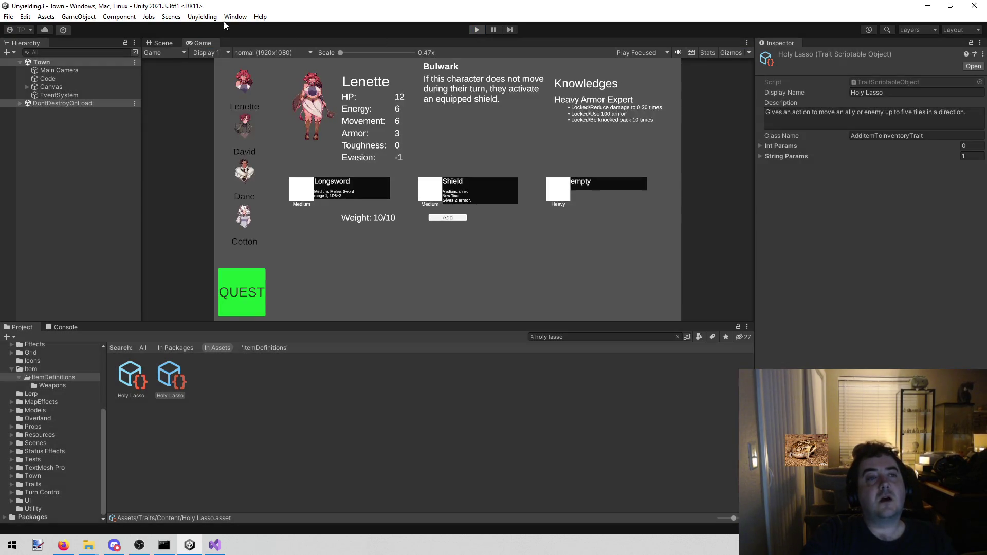
{"action": "left_click", "coordinate": [171, 17]}
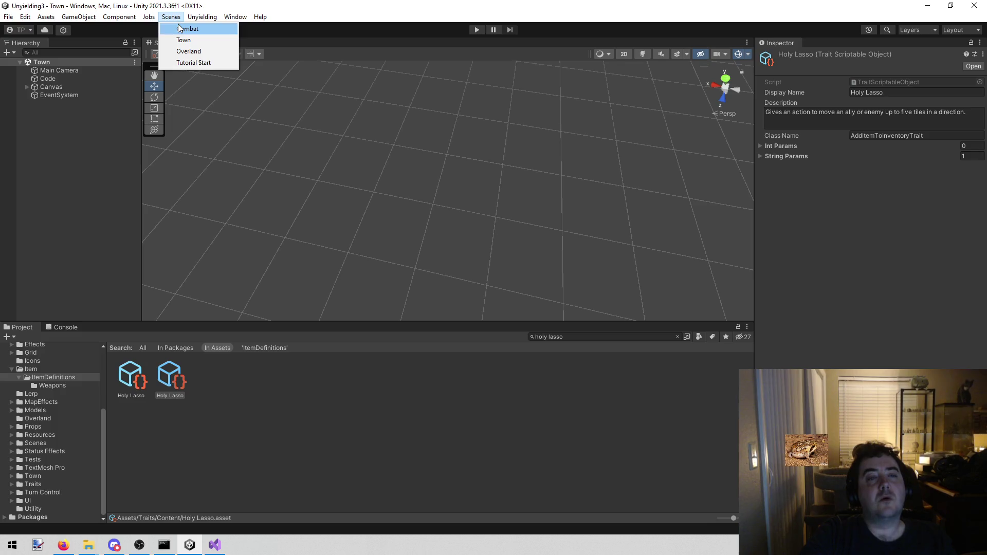
Play the Combat scene, ending Lenette's, Dane's and David's turns, then stop and return to todo.txt
{"action": "left_click", "coordinate": [180, 28]}
{"action": "left_click", "coordinate": [476, 30]}
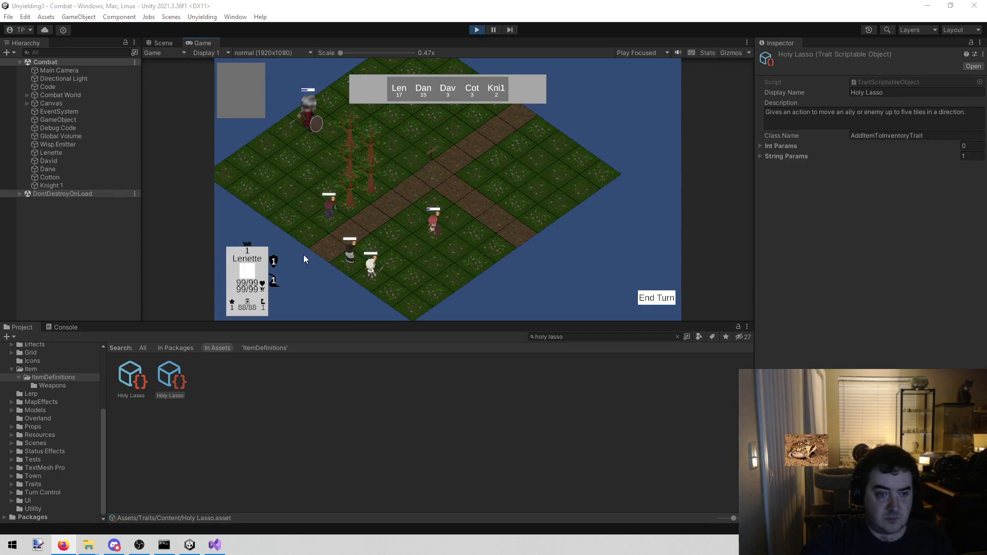
{"action": "left_click", "coordinate": [648, 298]}
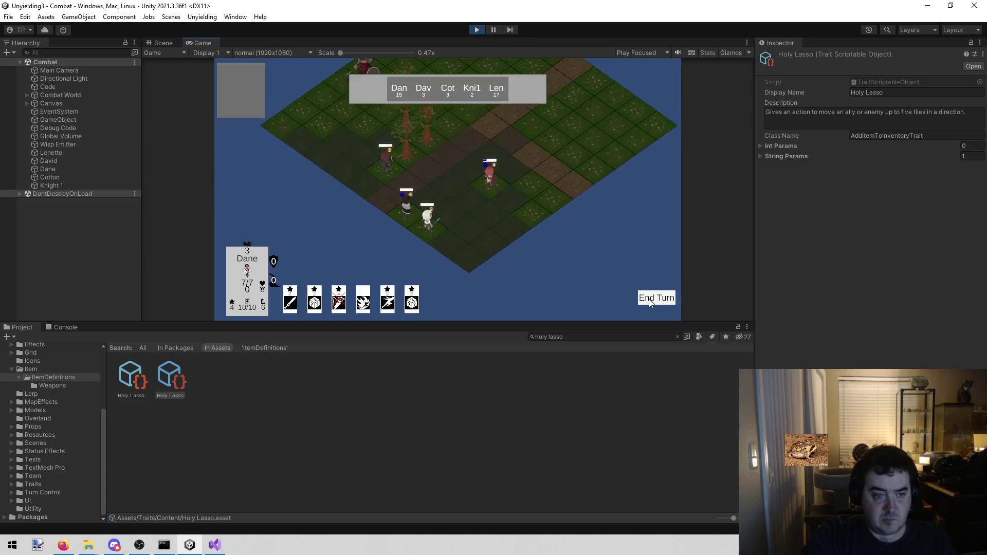
{"action": "mouse_move", "coordinate": [411, 304]}
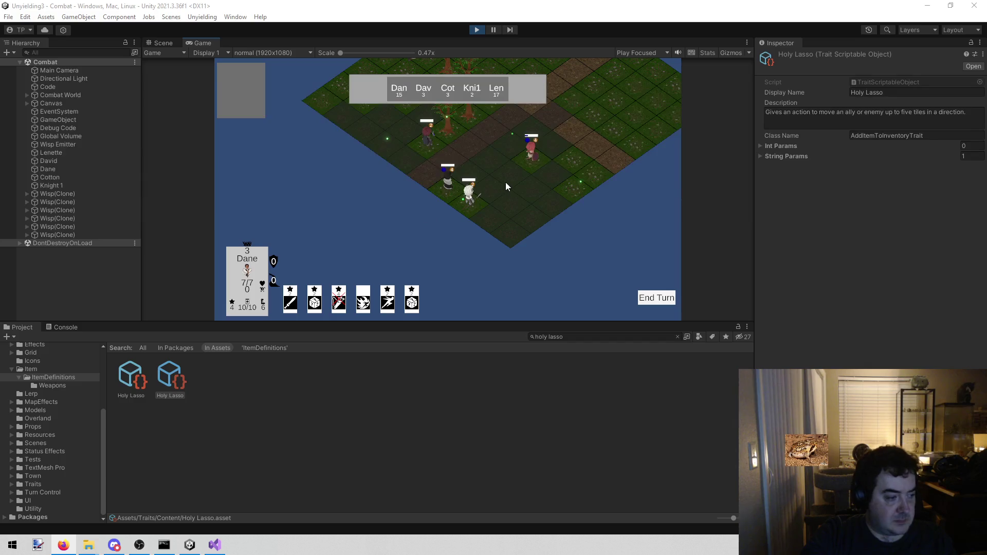
{"action": "key", "text": "w"}
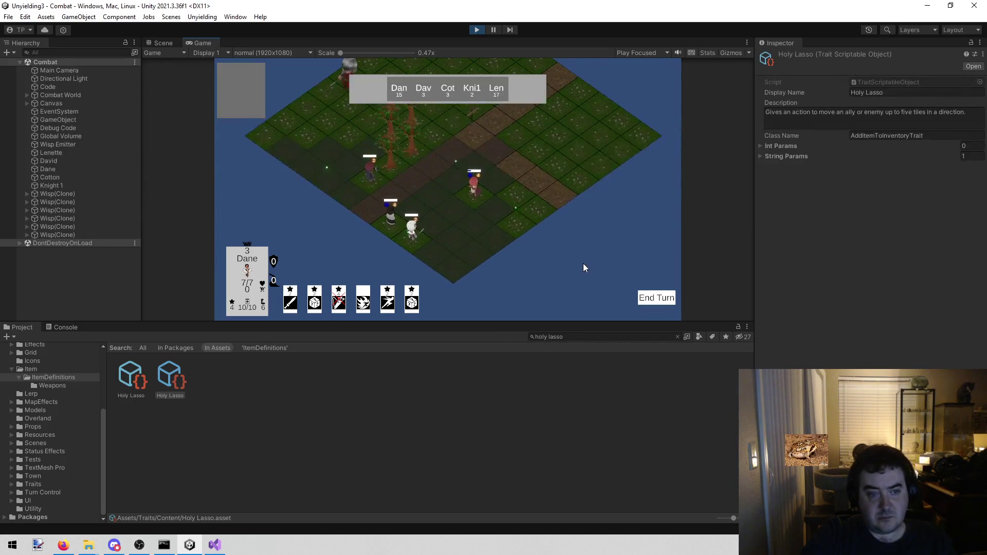
{"action": "left_click", "coordinate": [653, 299]}
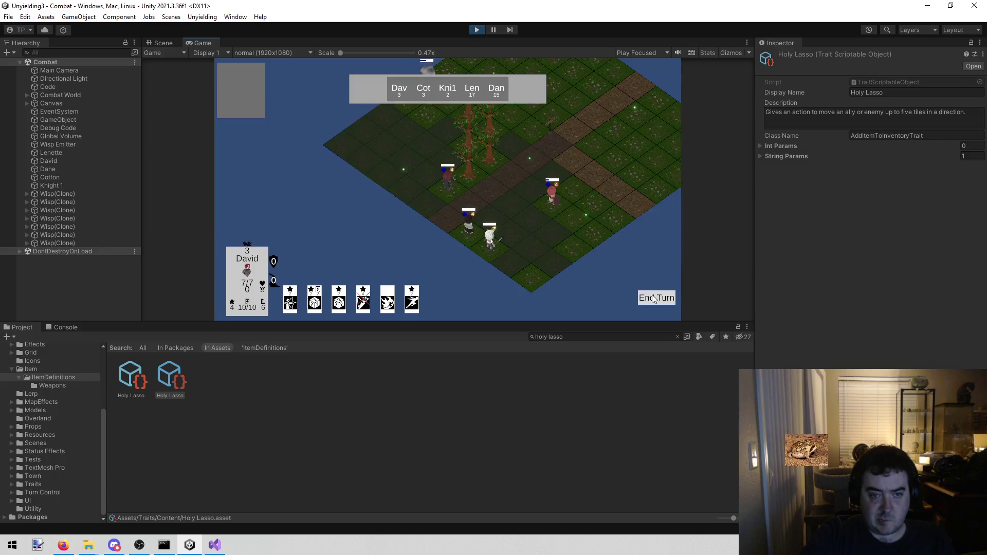
{"action": "left_click", "coordinate": [653, 298]}
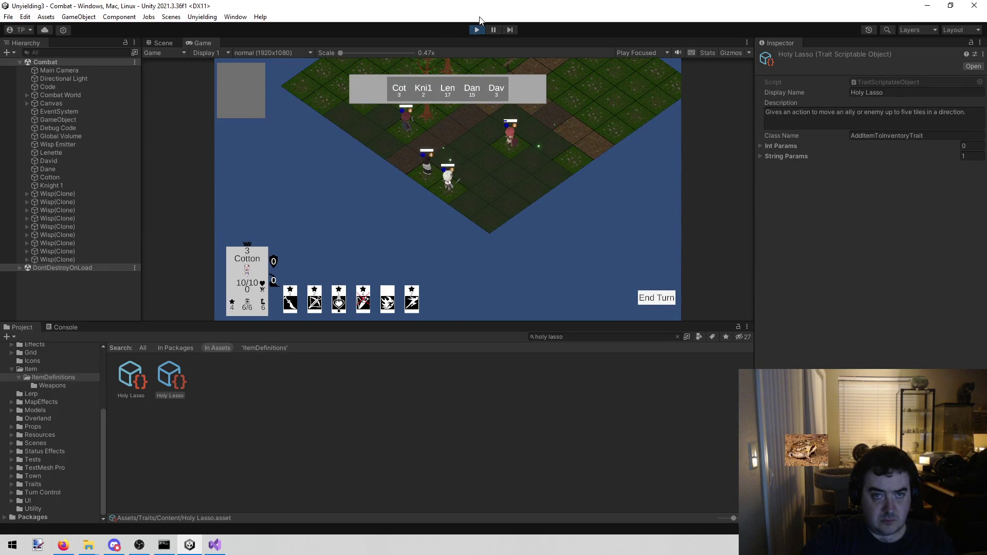
{"action": "left_click", "coordinate": [477, 30]}
{"action": "left_click", "coordinate": [214, 544]}
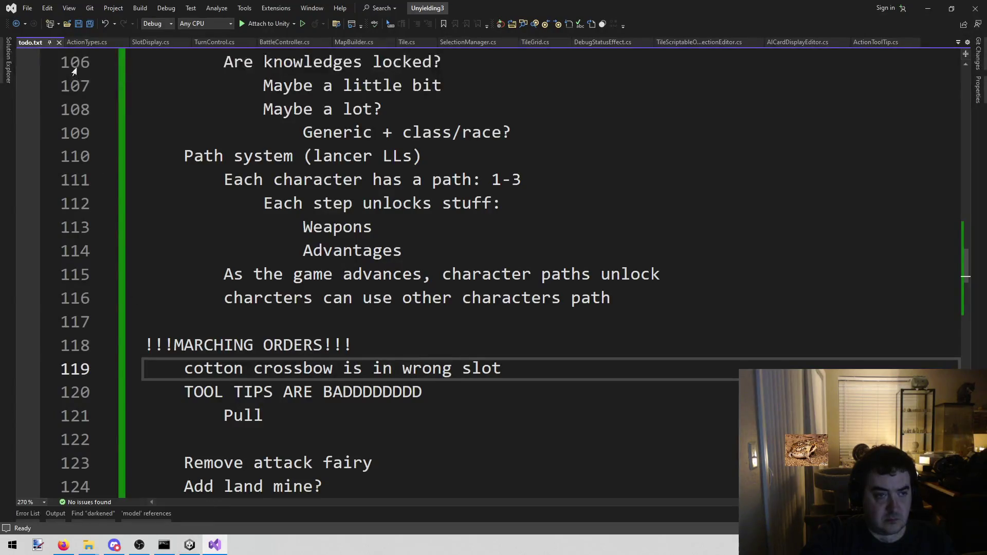
Delete the 'TOOL TIPS ARE BADDDDDDDD' and Pull lines with their blank lines, then save
{"action": "left_click", "coordinate": [332, 411]}
{"action": "key", "text": "shift+Up"}
{"action": "key", "text": "shift+Home"}
{"action": "key", "text": "shift+Home"}
{"action": "key", "text": "BackSpace"}
{"action": "key", "text": "Delete"}
{"action": "key", "text": "BackSpace"}
{"action": "key", "text": "ctrl+s"}
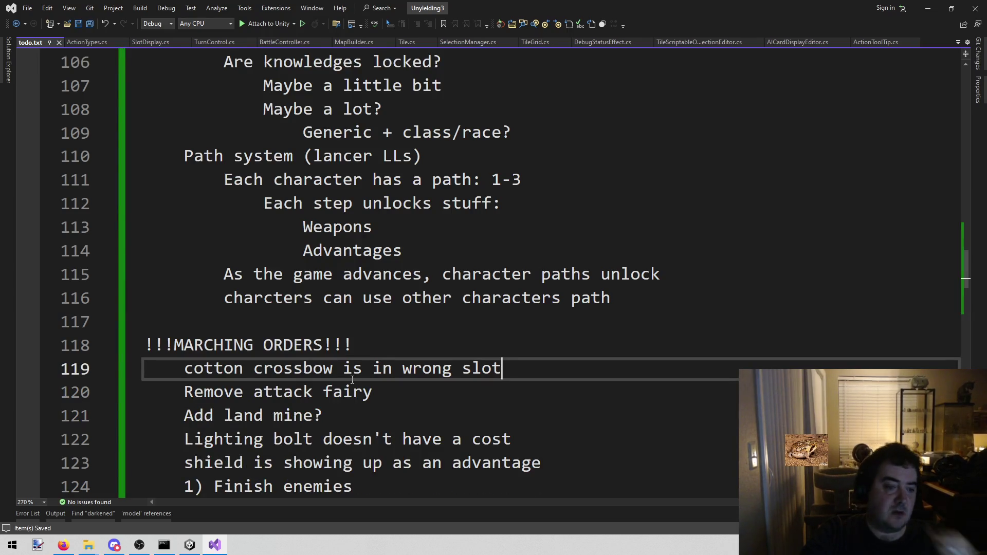
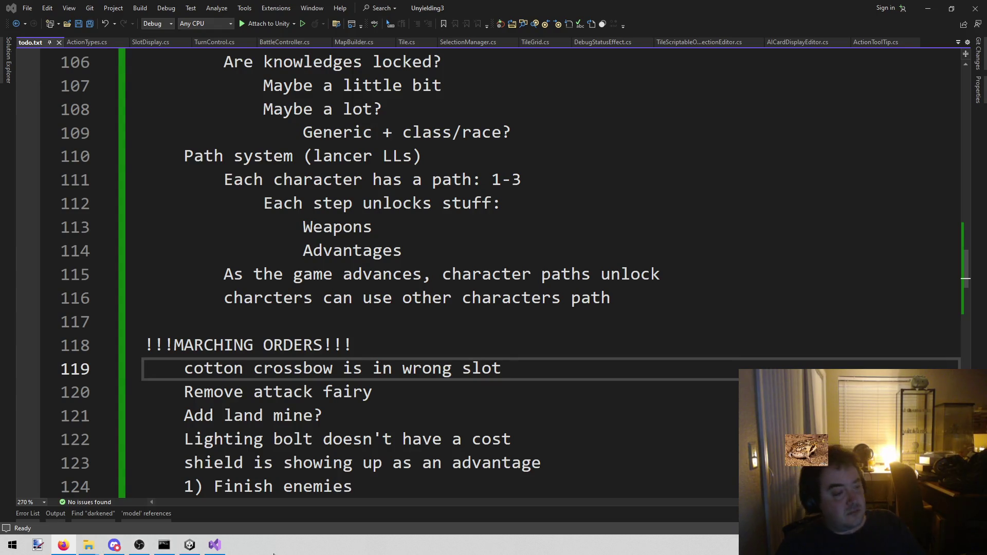
Switch back to the Unity editor and show the contents of the Assets/Props folder
{"action": "left_click", "coordinate": [189, 545]}
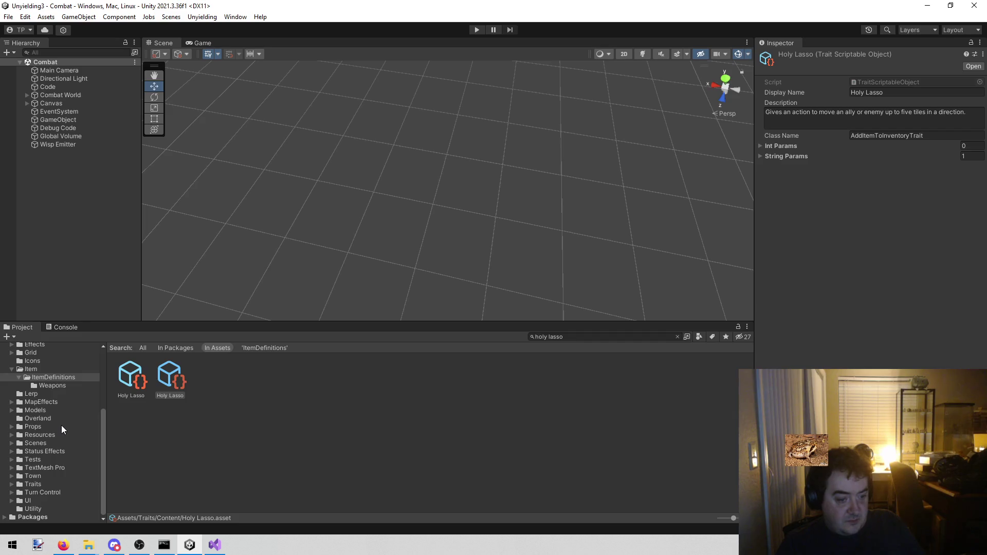
{"action": "left_click", "coordinate": [32, 427]}
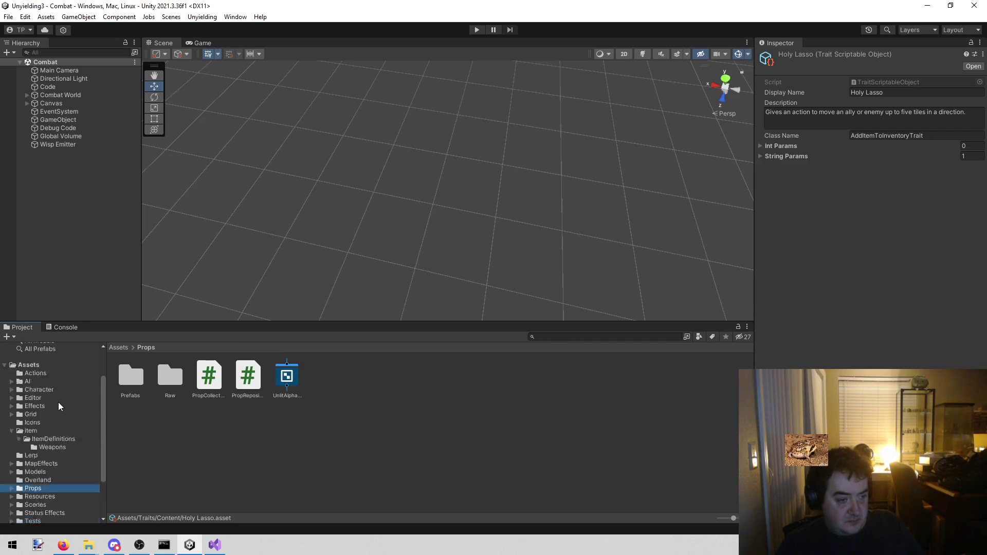
Look over the weapon item assets in Item > ItemDefinitions > Weapons
{"action": "left_click", "coordinate": [57, 371]}
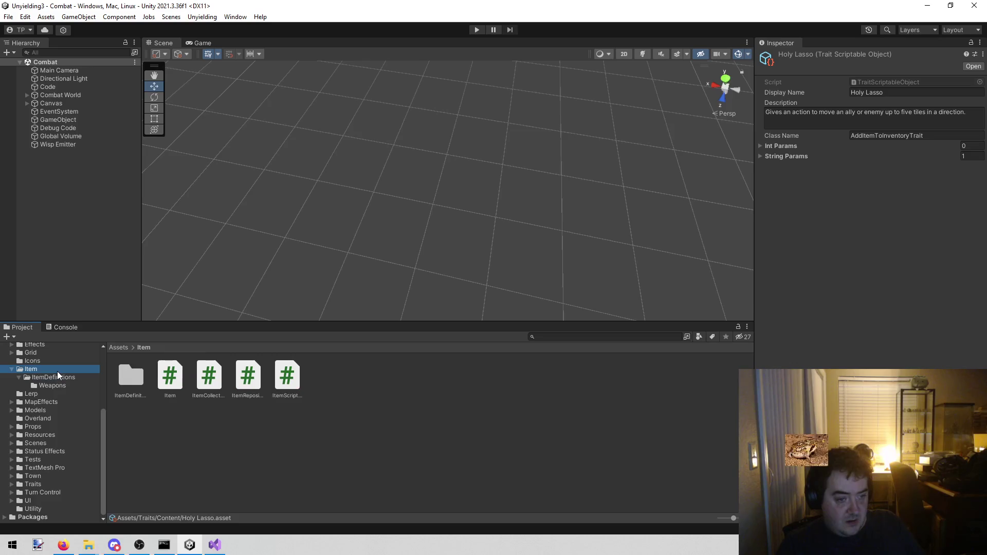
{"action": "left_click", "coordinate": [55, 377]}
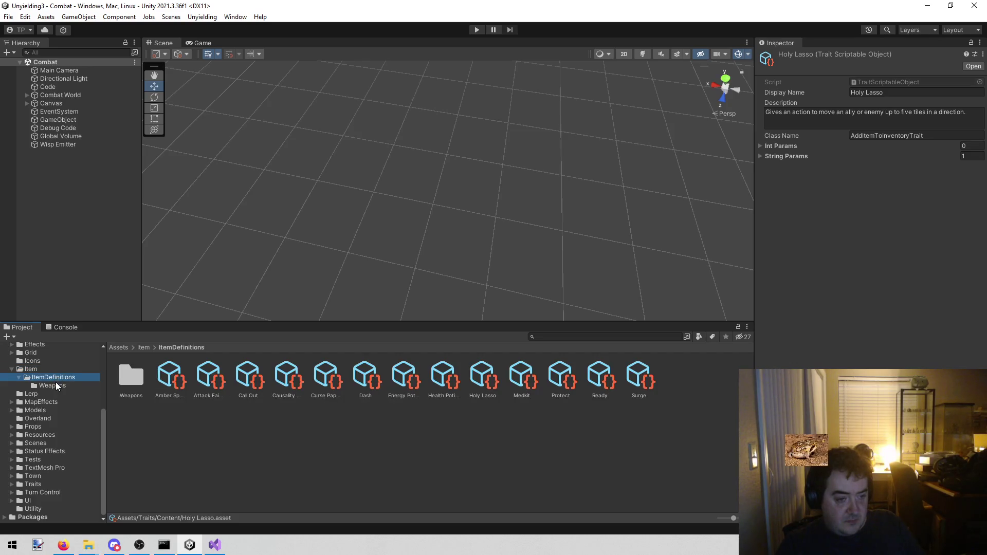
{"action": "left_click", "coordinate": [56, 383]}
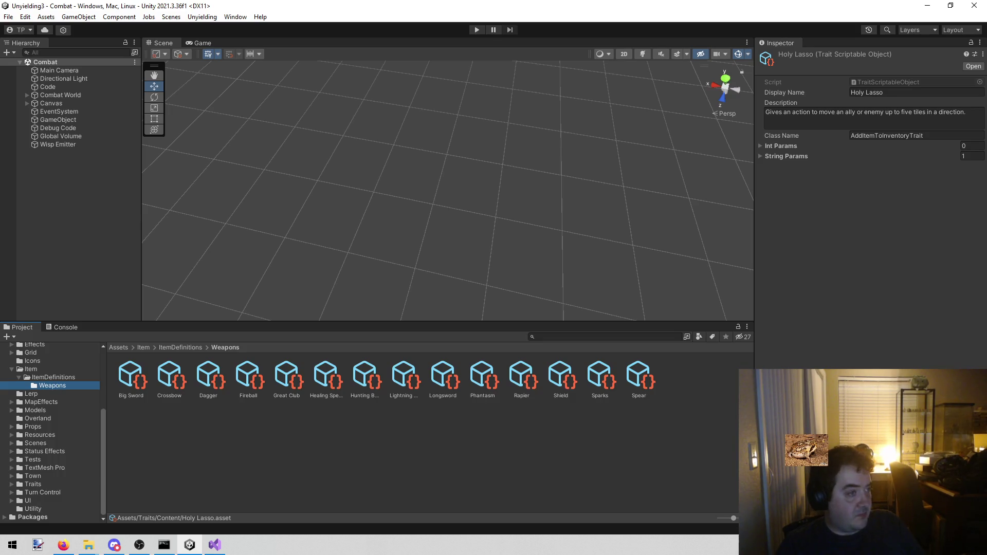
{"action": "key", "text": "alt+Tab"}
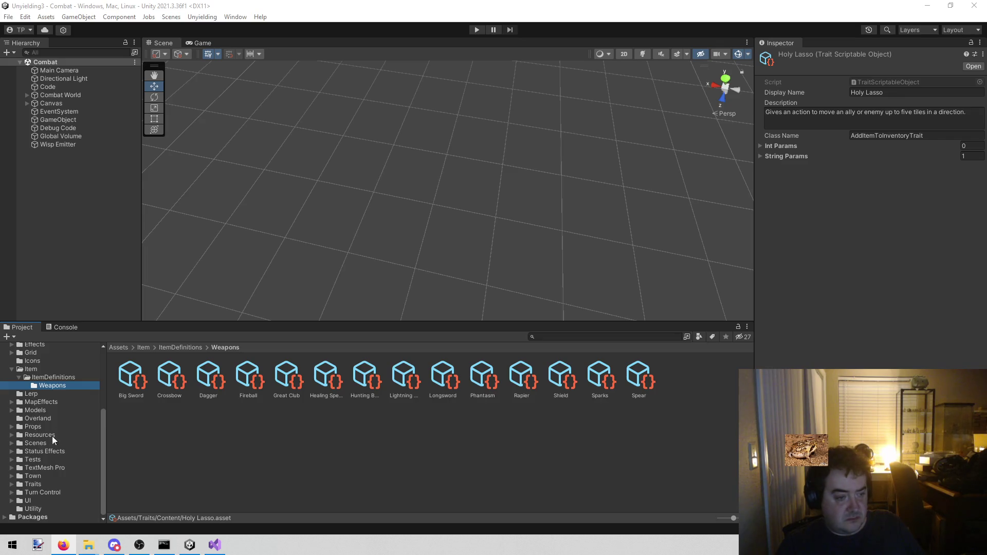
Open the Character > Heroes folder of character assets
{"action": "scroll", "coordinate": [71, 417], "scroll_direction": "up", "scroll_amount": 3}
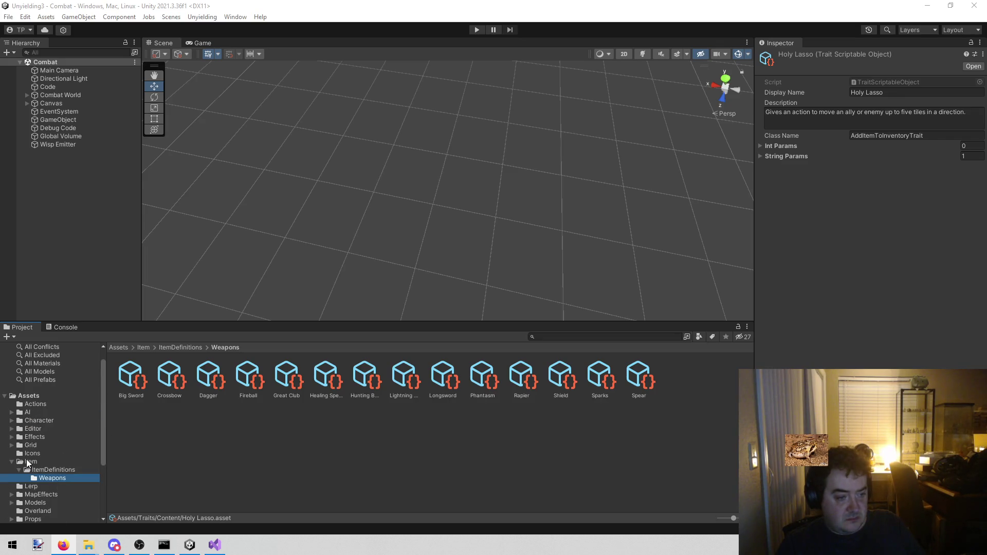
{"action": "left_click", "coordinate": [52, 421]}
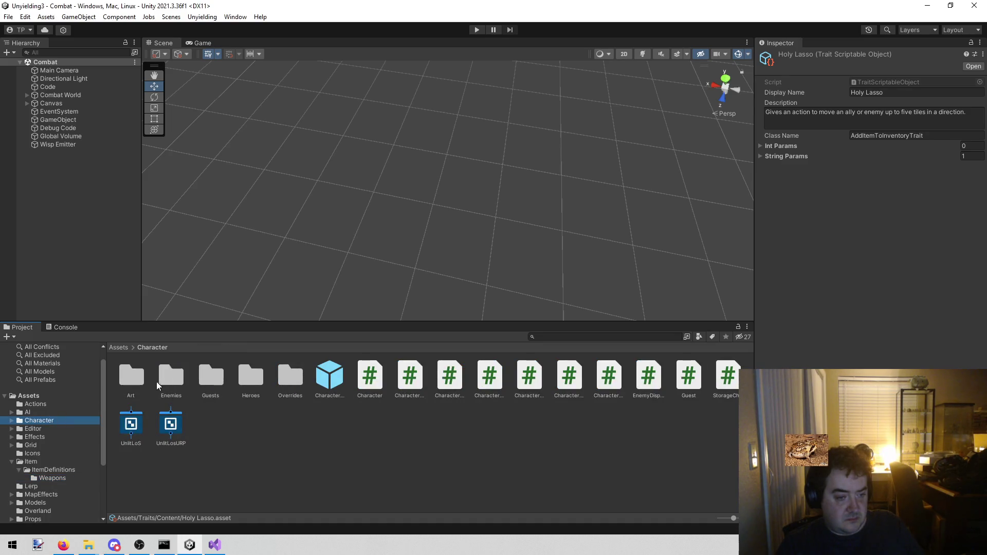
{"action": "double_click", "coordinate": [243, 380]}
Inspect Cotton's weapons (Crossbow, Health Potion, empty entry), then load the Town scene
{"action": "left_click", "coordinate": [130, 375]}
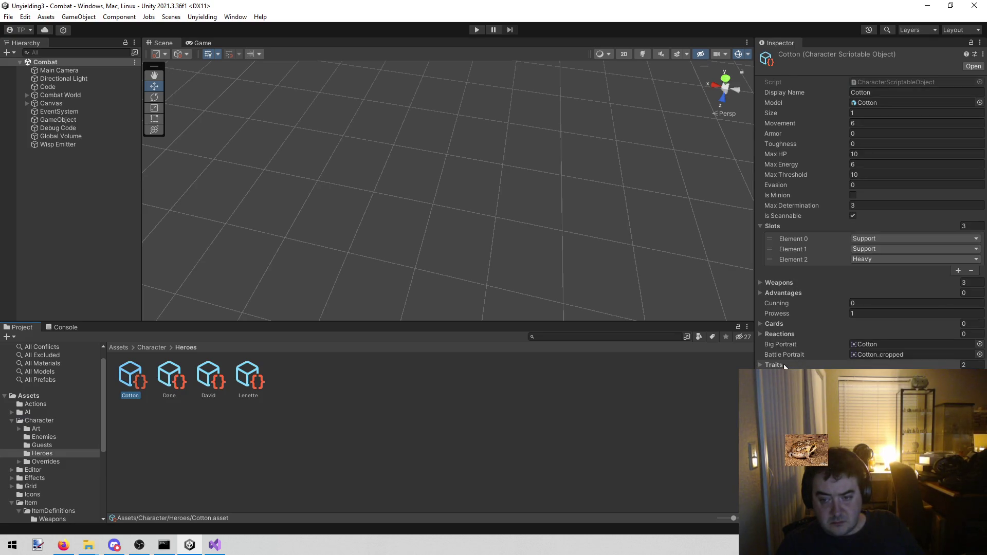
{"action": "left_click", "coordinate": [760, 283]}
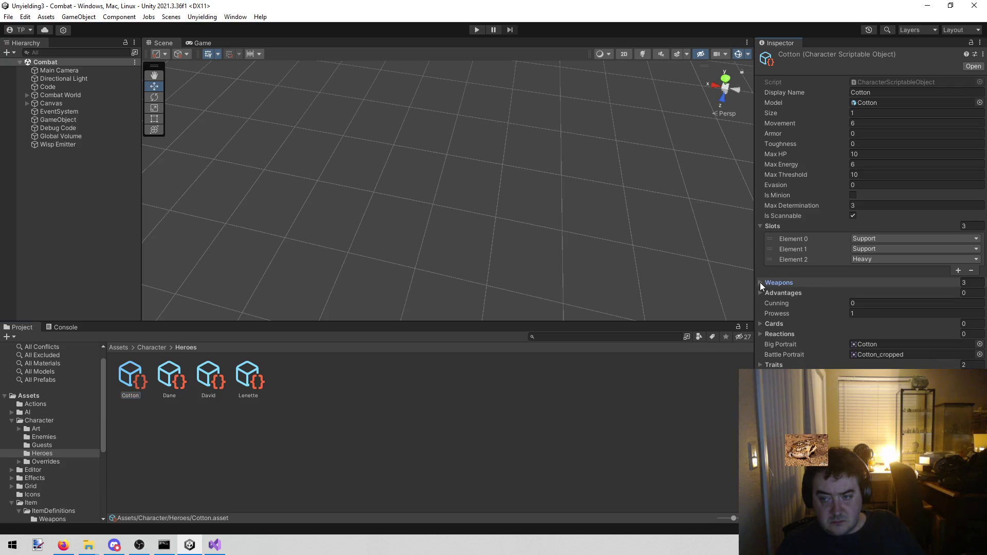
{"action": "left_click", "coordinate": [775, 306]}
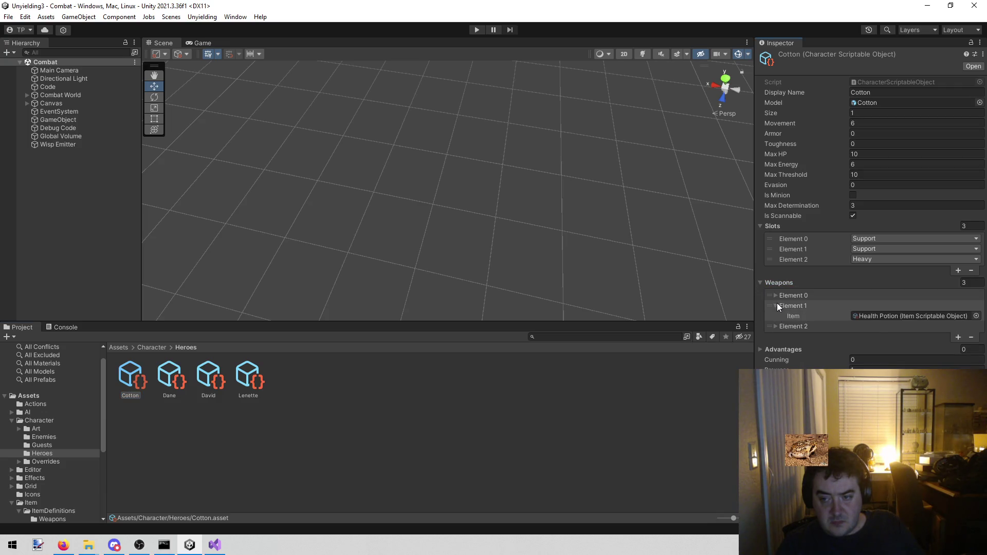
{"action": "left_click", "coordinate": [776, 296]}
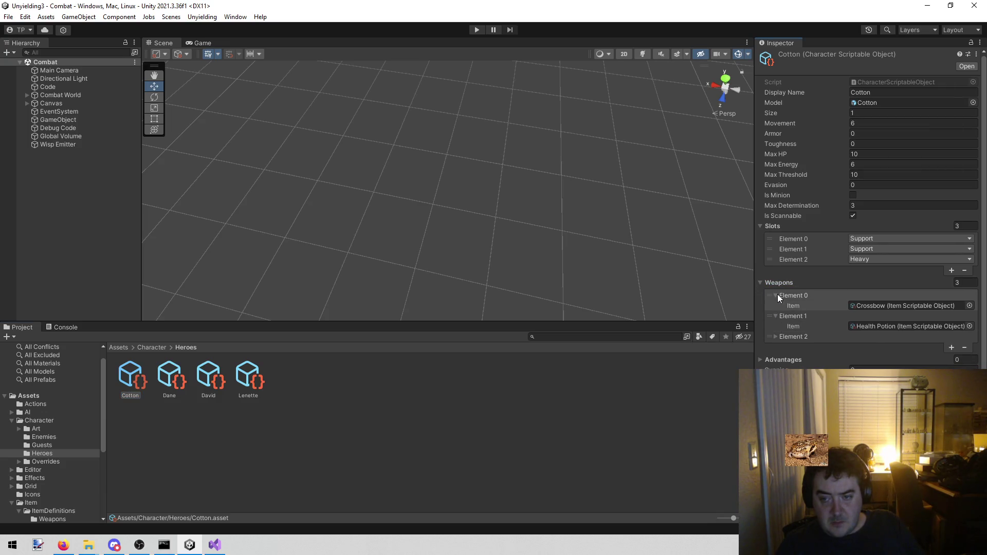
{"action": "left_click", "coordinate": [777, 335]}
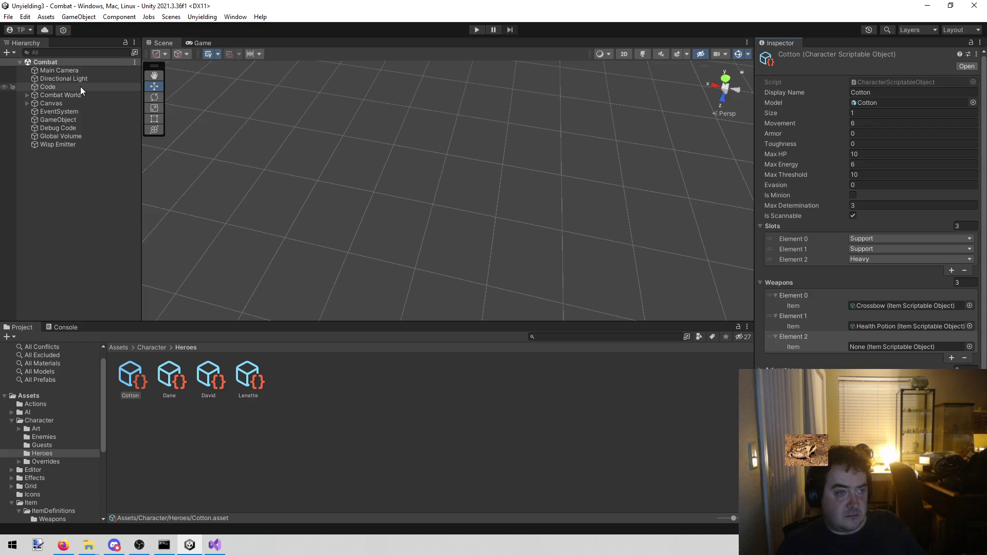
{"action": "left_click", "coordinate": [171, 17]}
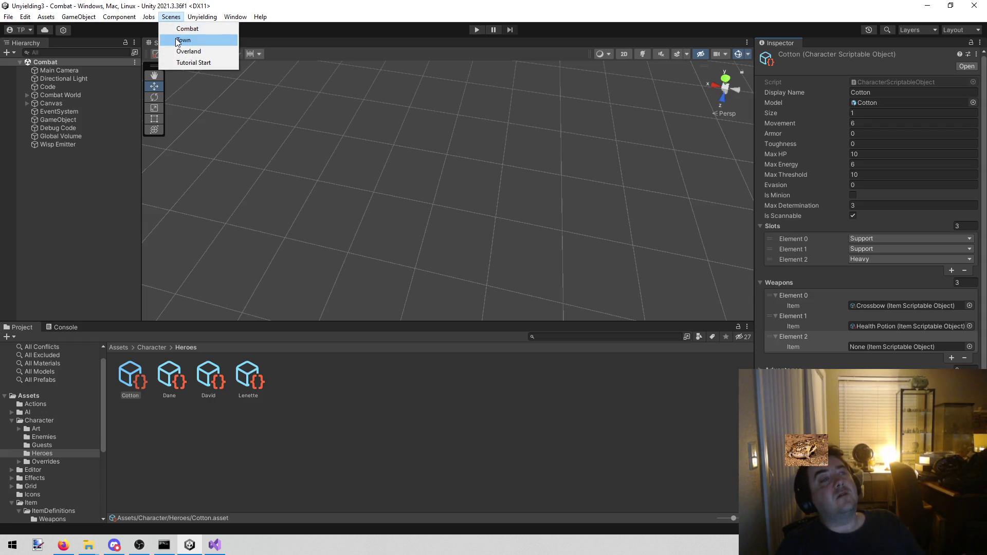
{"action": "left_click", "coordinate": [177, 41]}
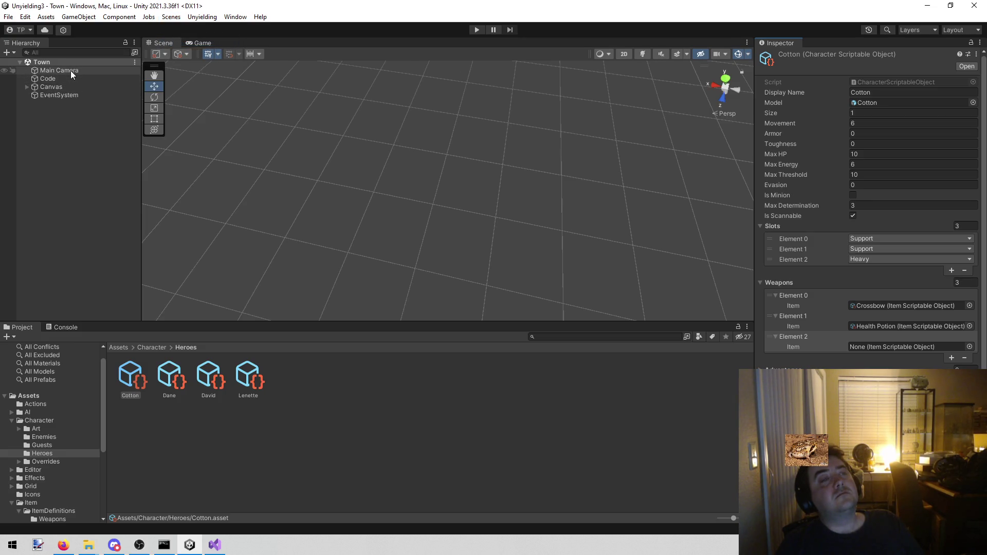
Open the Character4FirstTown override setup from Code's Override Setups, showing Dagger and Crossbow slots
{"action": "left_click", "coordinate": [70, 78]}
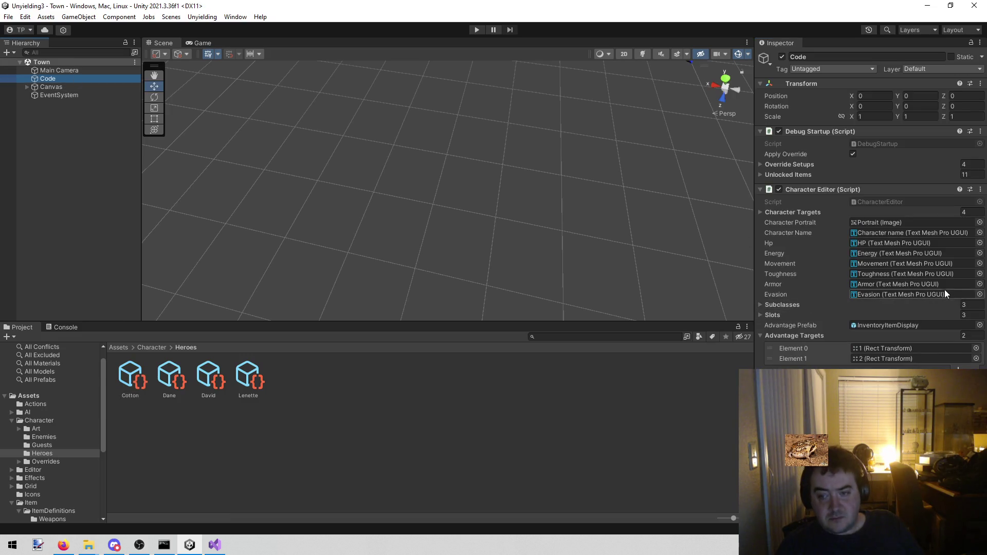
{"action": "left_click", "coordinate": [761, 165]}
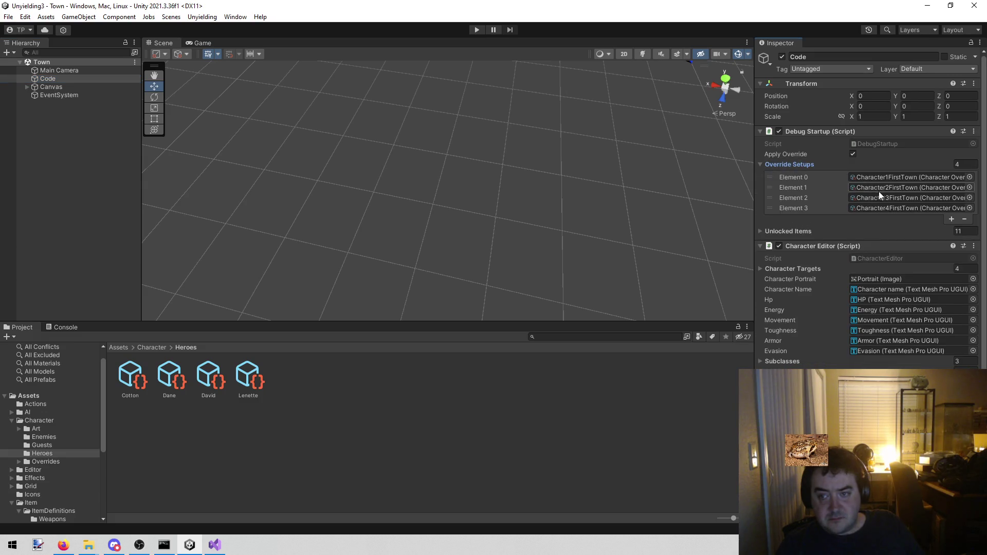
{"action": "left_click", "coordinate": [874, 209]}
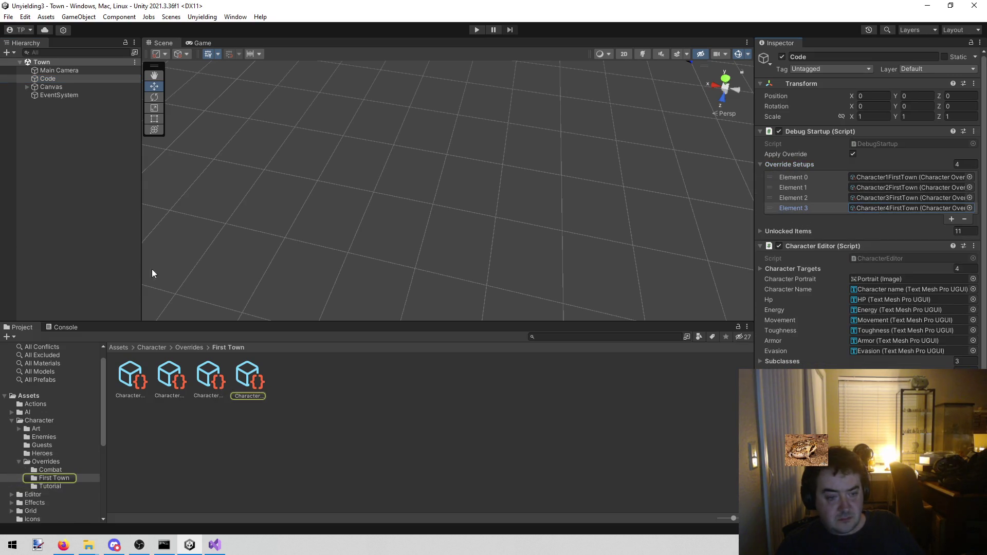
{"action": "left_click", "coordinate": [247, 375]}
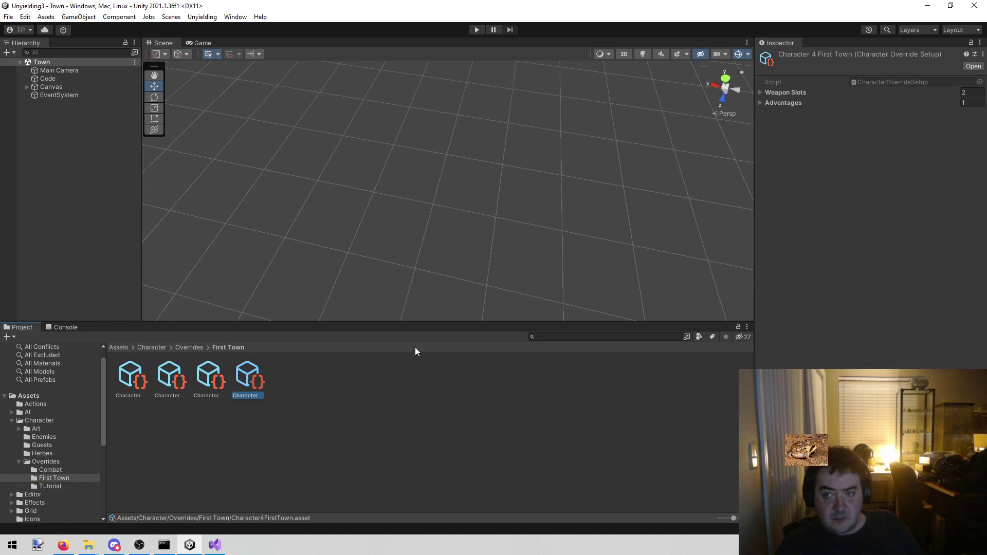
{"action": "left_click", "coordinate": [762, 95]}
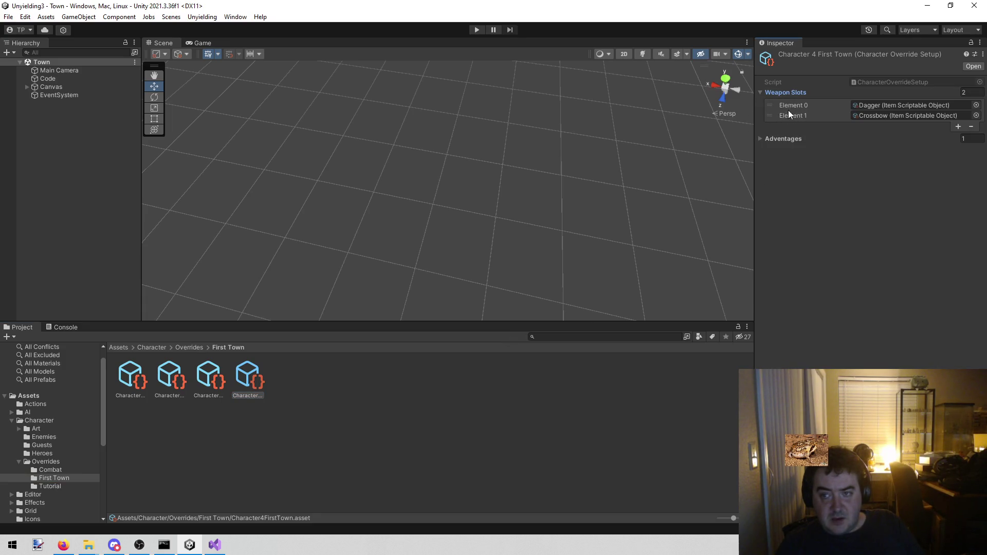
Make the First Town weapon slots Dagger, empty, Crossbow and run the game
{"action": "left_click", "coordinate": [957, 126]}
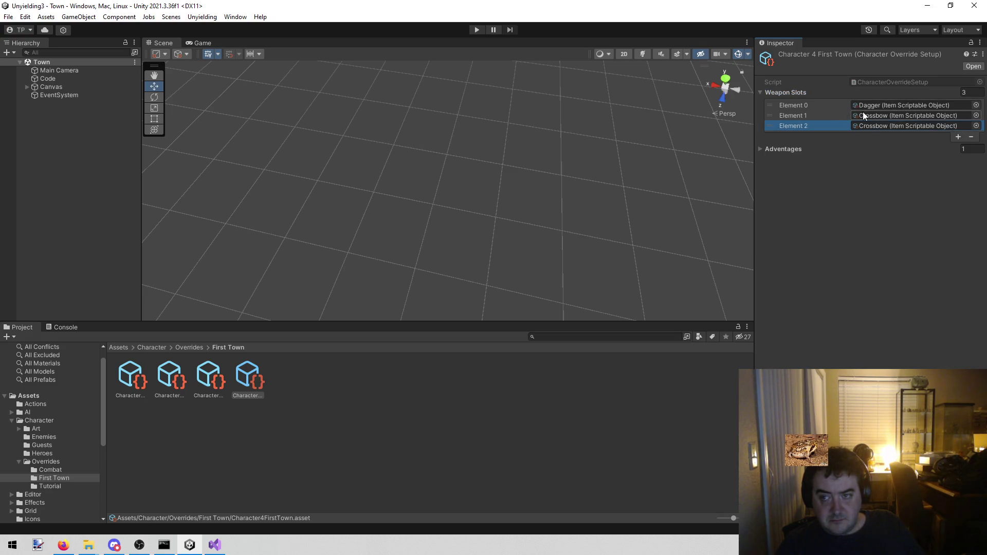
{"action": "left_click", "coordinate": [914, 116]}
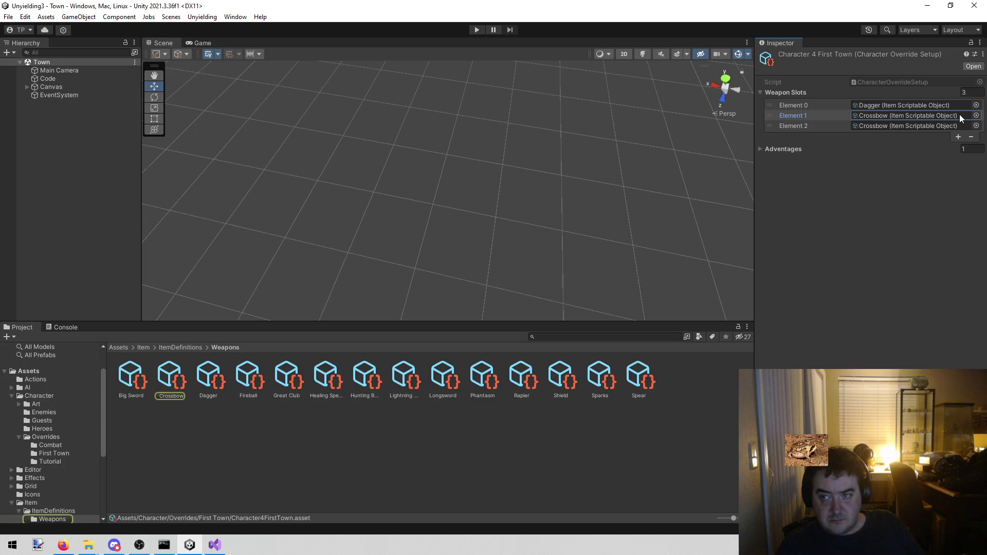
{"action": "key", "text": "Delete"}
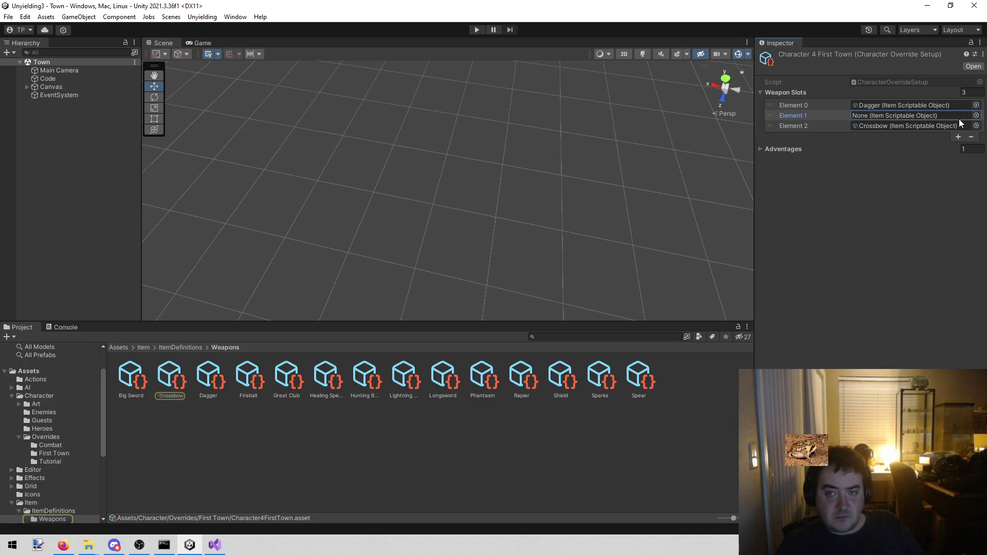
{"action": "left_click", "coordinate": [477, 29]}
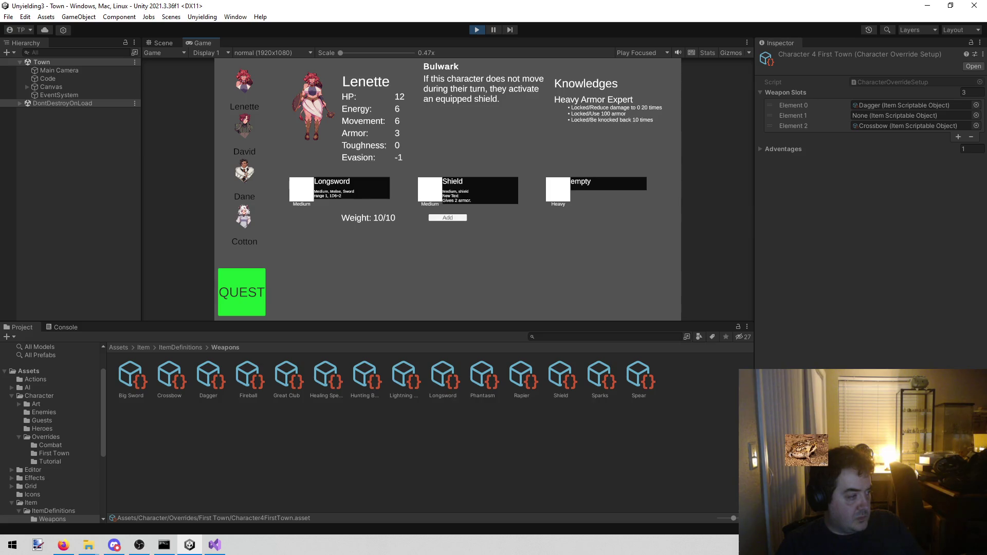
Browse Cotton, Dane, Lenette and David's character details in the running game
{"action": "key", "text": "alt+Tab"}
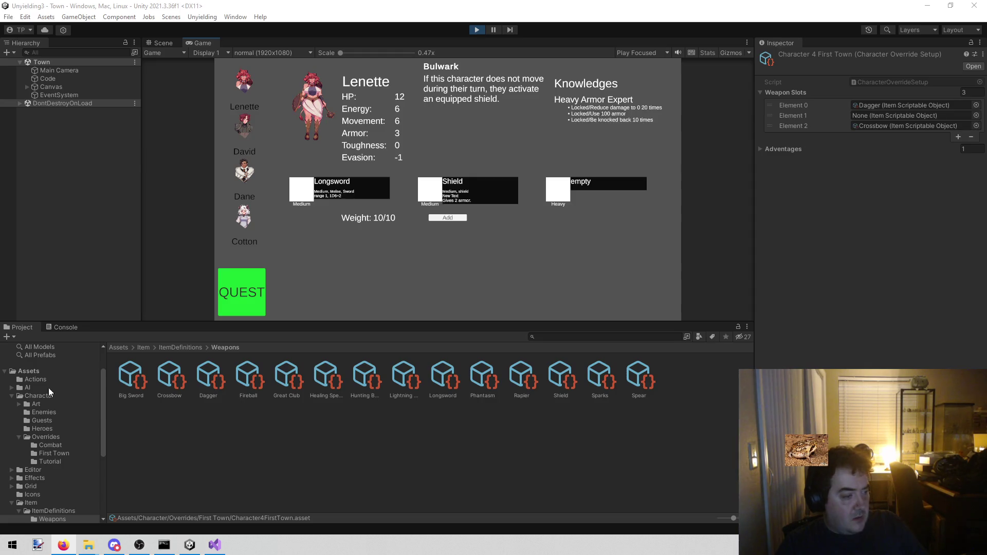
{"action": "mouse_move", "coordinate": [114, 545]}
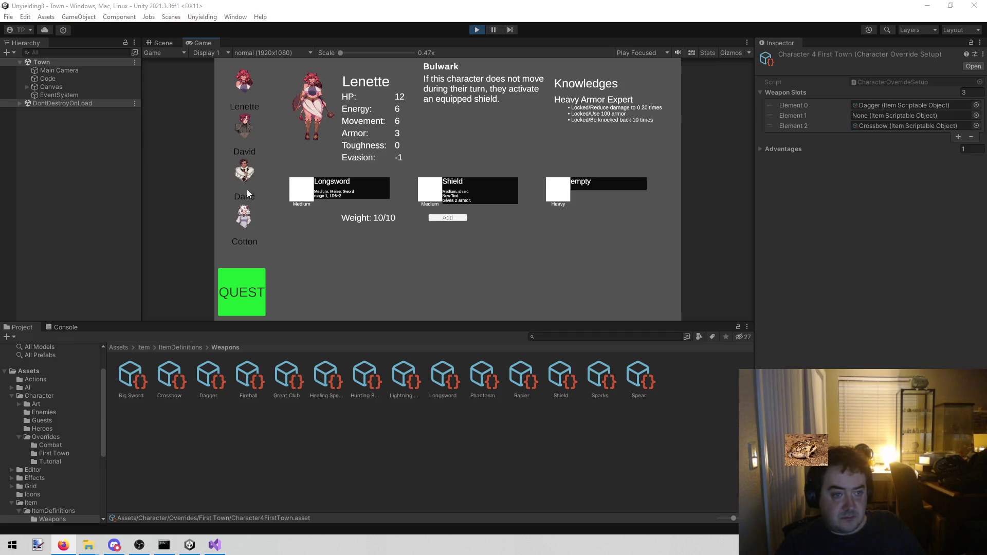
{"action": "left_click", "coordinate": [244, 215]}
{"action": "left_click", "coordinate": [244, 172]}
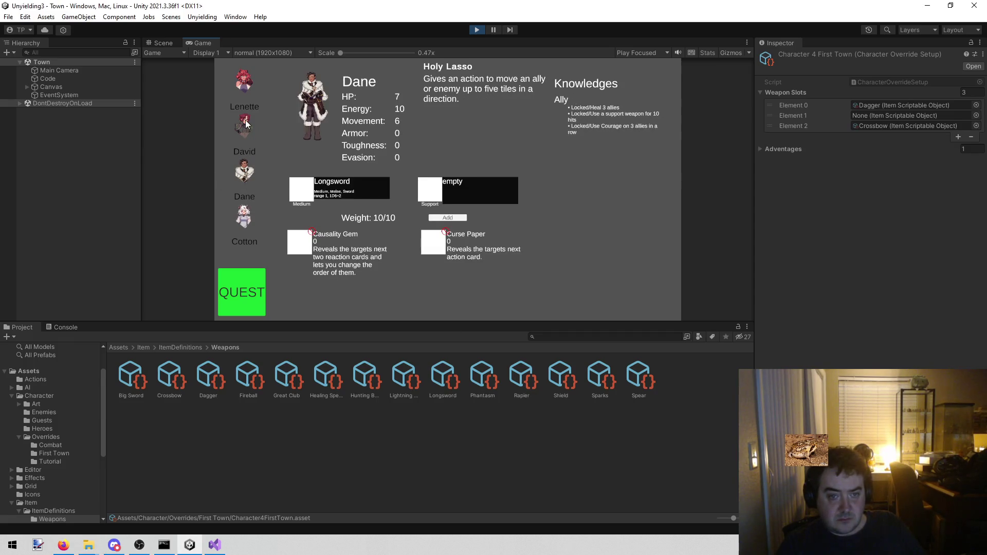
{"action": "left_click", "coordinate": [250, 79]}
{"action": "left_click", "coordinate": [245, 113]}
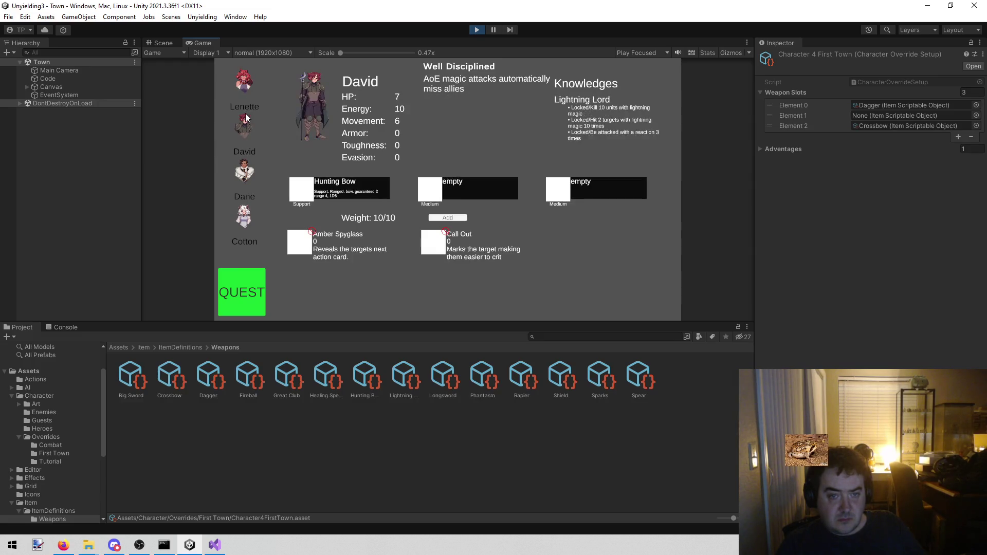
{"action": "left_click", "coordinate": [251, 174]}
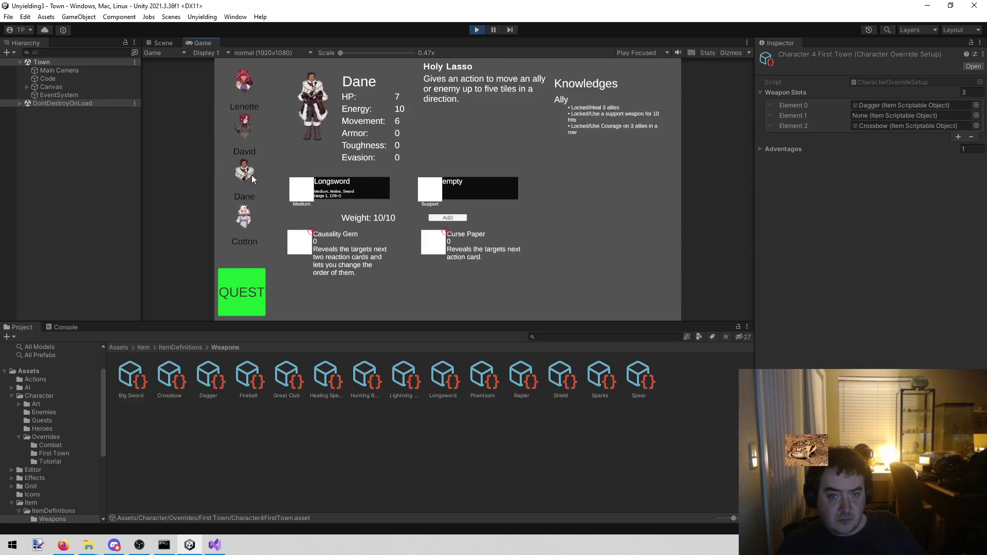
{"action": "left_click", "coordinate": [249, 223]}
{"action": "left_click", "coordinate": [234, 115]}
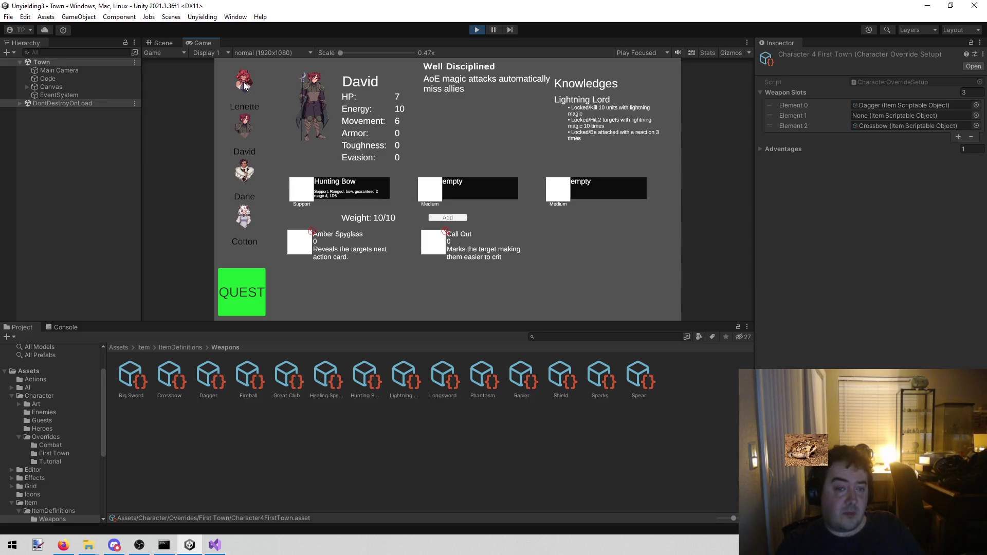
Recheck the party, confirm Lenette's stats and equipped items, and stop play mode
{"action": "left_click", "coordinate": [240, 215]}
{"action": "left_click", "coordinate": [246, 175]}
{"action": "left_click", "coordinate": [242, 128]}
{"action": "left_click", "coordinate": [245, 216]}
{"action": "left_click", "coordinate": [244, 126]}
{"action": "left_click", "coordinate": [244, 82]}
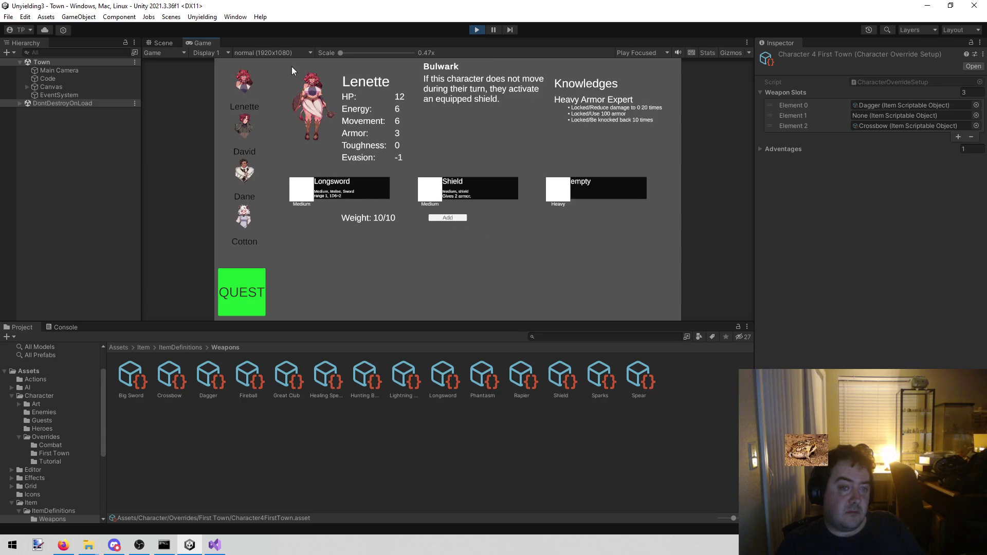
{"action": "left_click", "coordinate": [476, 30]}
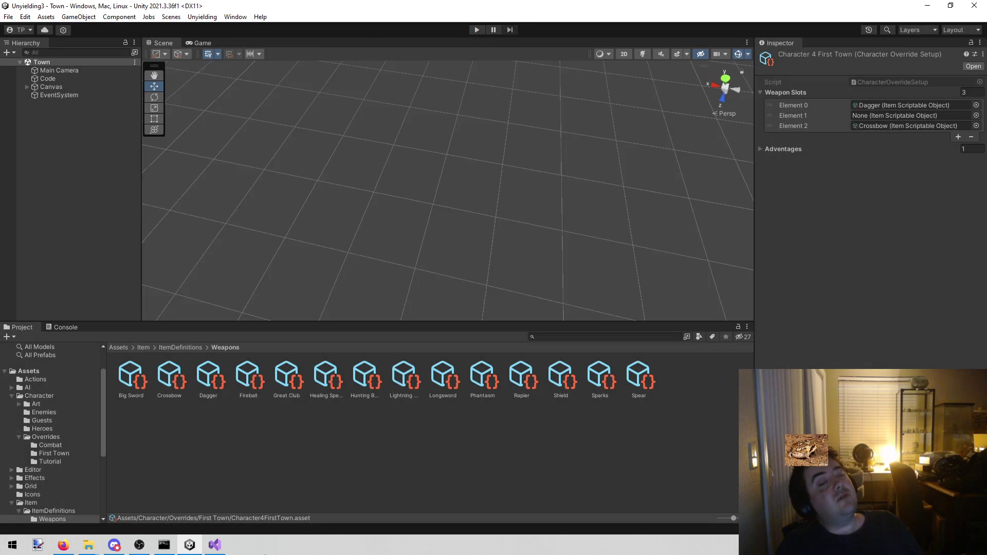
Delete the 'cotton crossbow is in wrong slot' entry from todo.txt and return to Unity
{"action": "left_click", "coordinate": [215, 545]}
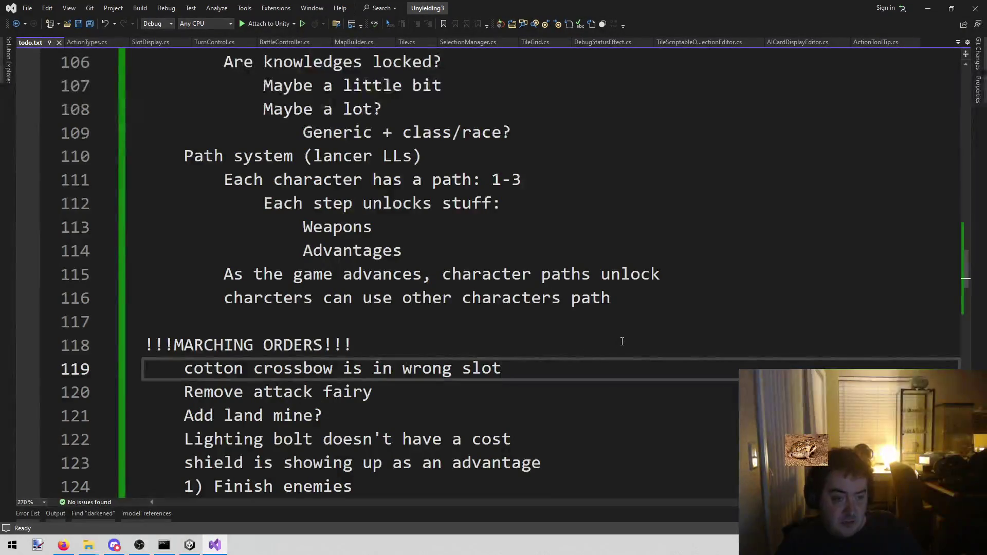
{"action": "left_click_drag", "start_coordinate": [520, 369], "coordinate": [131, 367]}
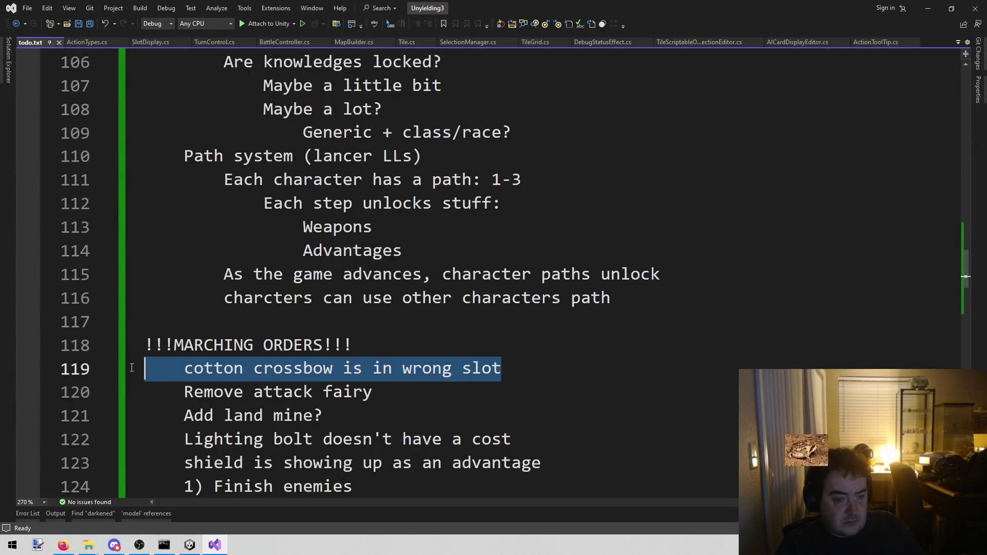
{"action": "key", "text": "BackSpace"}
{"action": "key", "text": "BackSpace"}
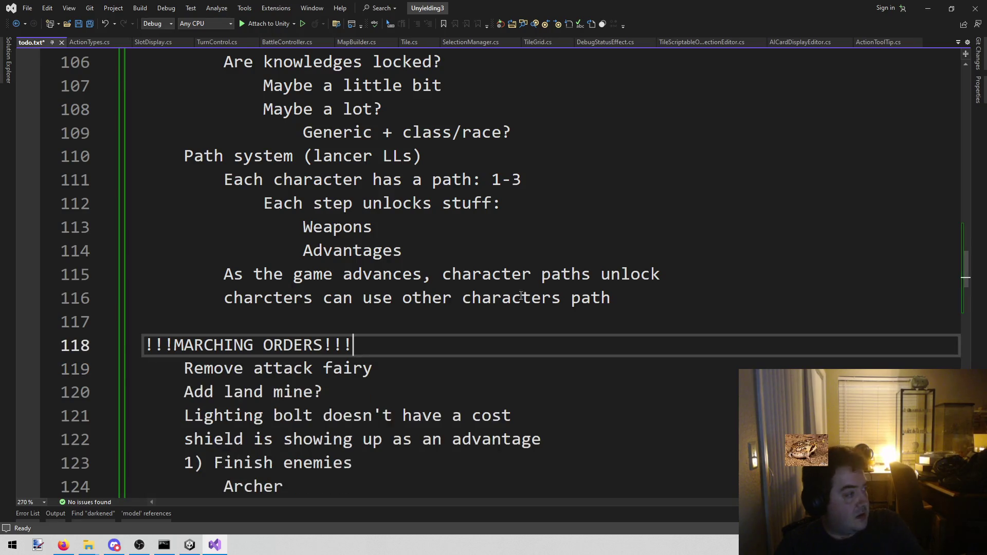
{"action": "left_click", "coordinate": [191, 545]}
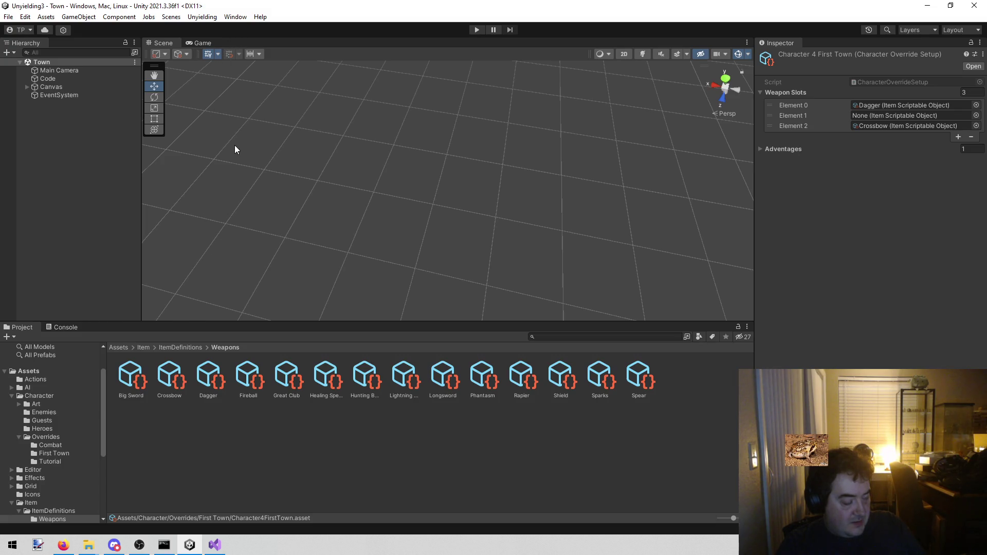
Load the Tutorial Start scene and start playing the game
{"action": "left_click", "coordinate": [172, 17]}
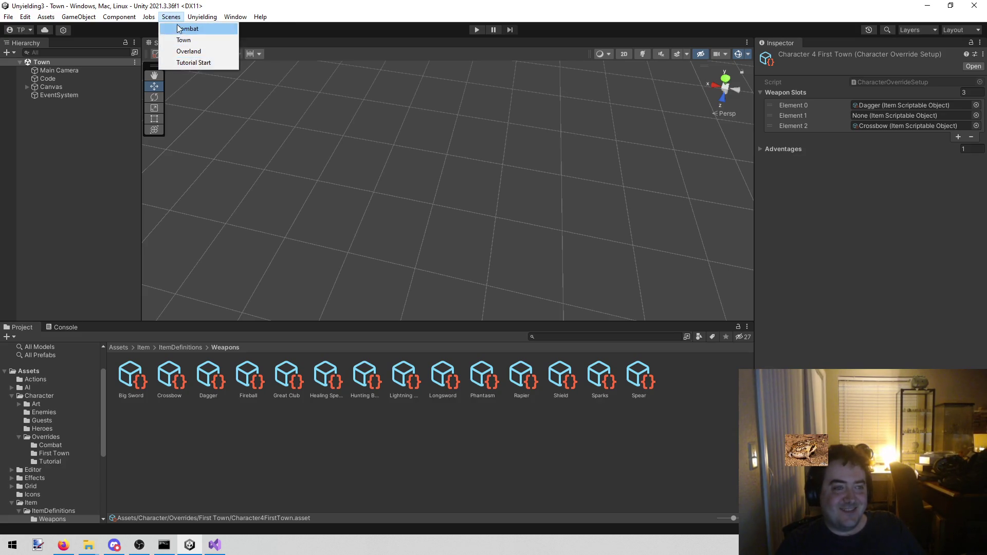
{"action": "left_click", "coordinate": [172, 62]}
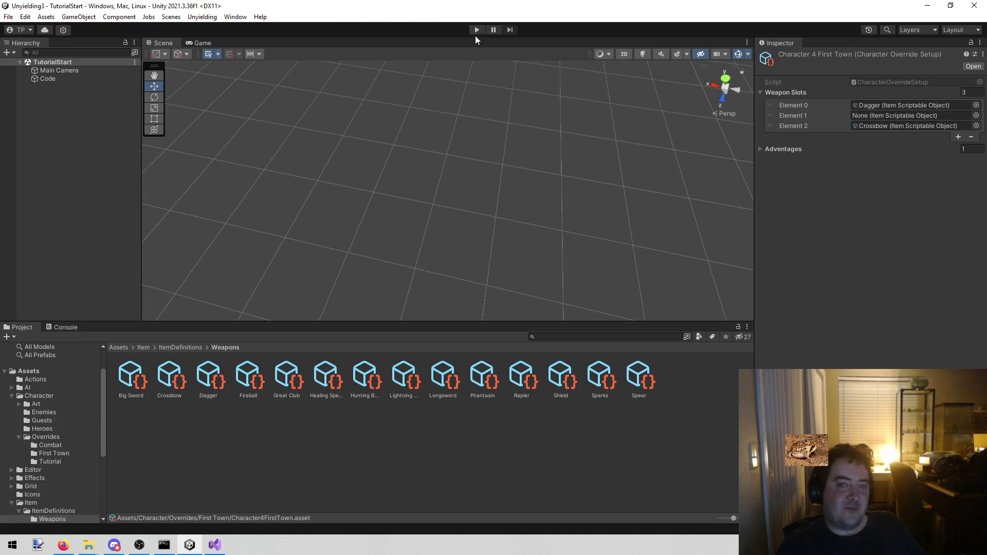
{"action": "left_click", "coordinate": [475, 31]}
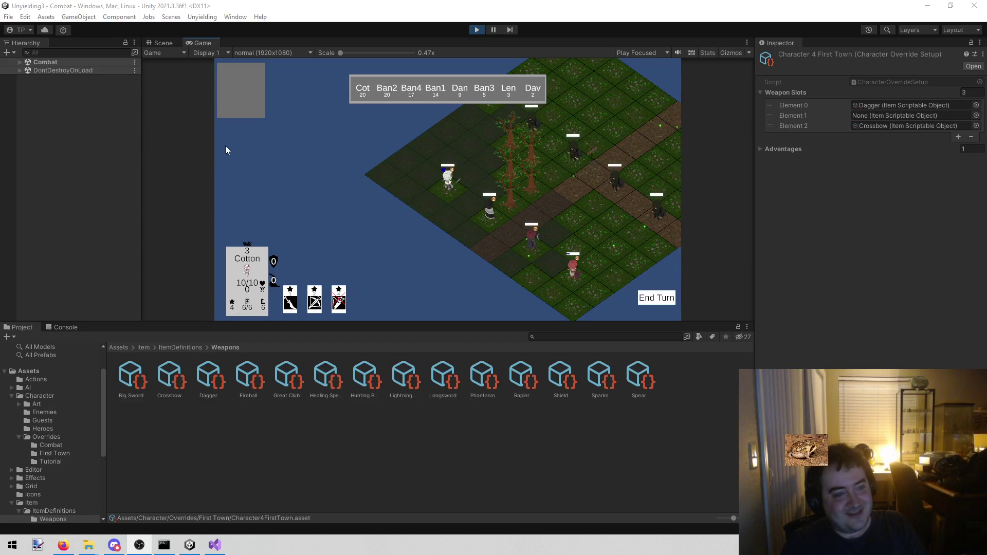
Review the weapon cards, continue past Victory to town, and check each character's stats
{"action": "mouse_move", "coordinate": [322, 299]}
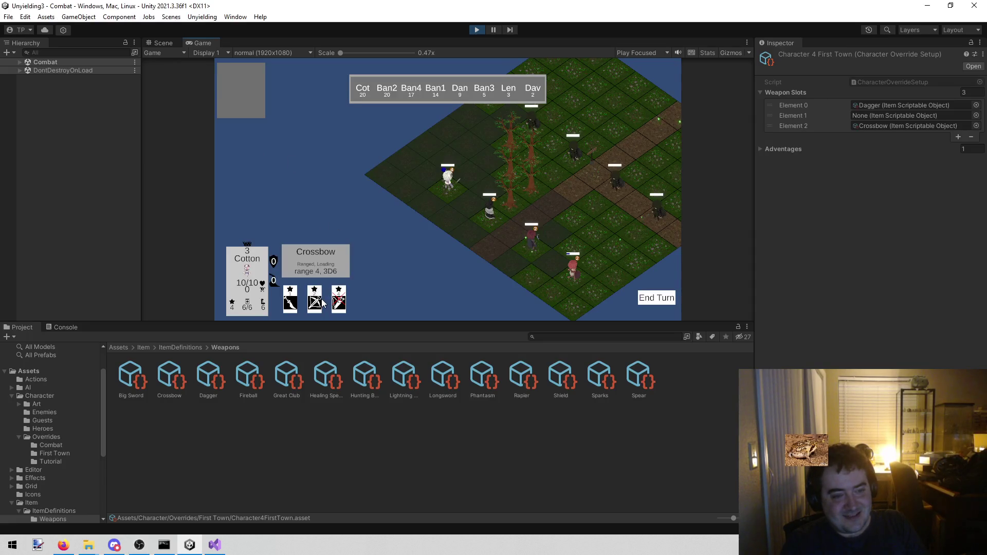
{"action": "mouse_move", "coordinate": [289, 299]}
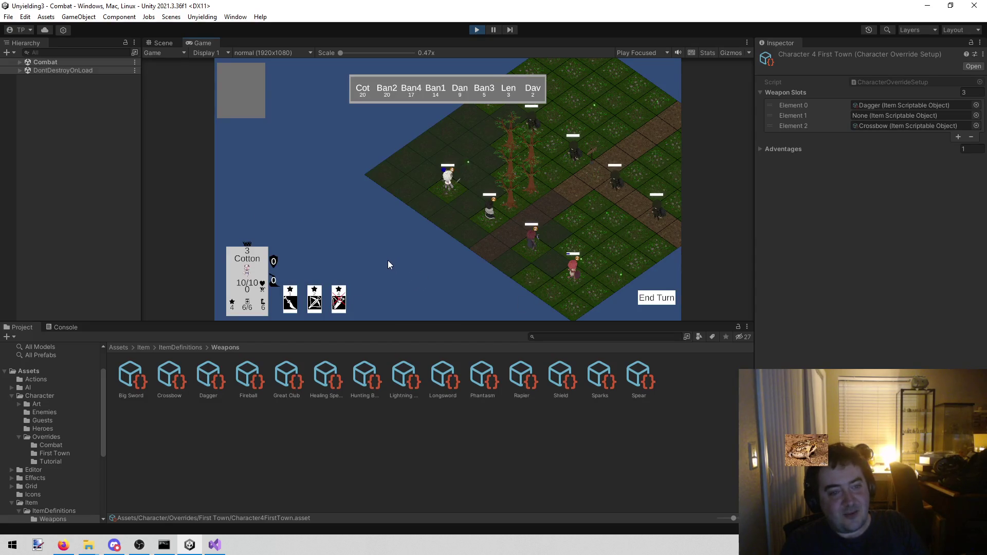
{"action": "left_click", "coordinate": [432, 222]}
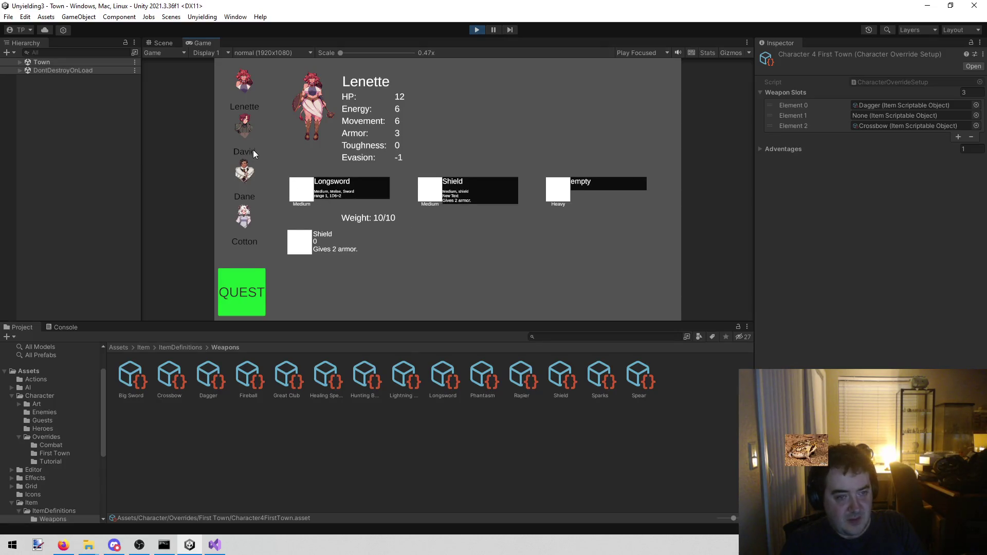
{"action": "left_click", "coordinate": [239, 121]}
{"action": "left_click", "coordinate": [236, 168]}
{"action": "left_click", "coordinate": [251, 202]}
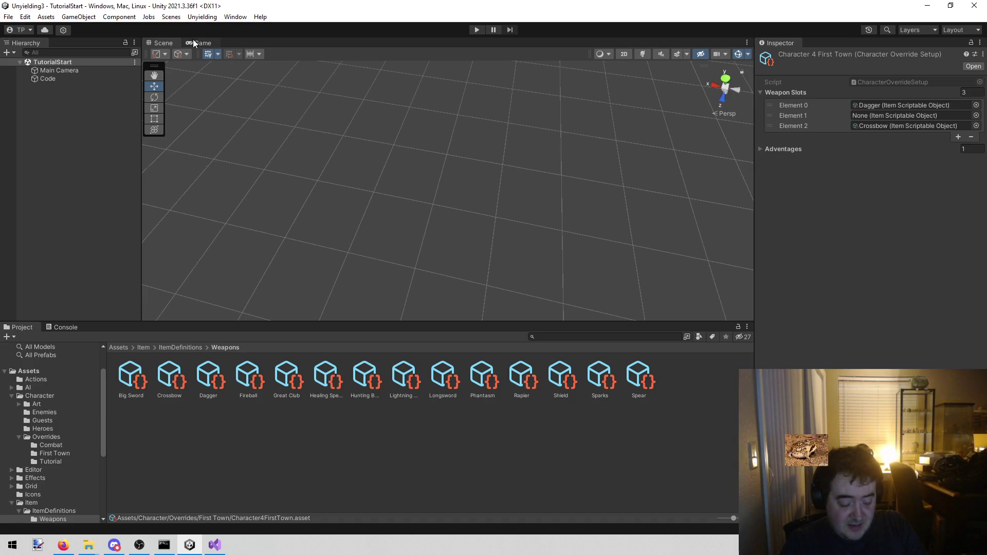
Open the Character4Tutorial override setup from the Code object's Setups list
{"action": "left_click", "coordinate": [172, 16]}
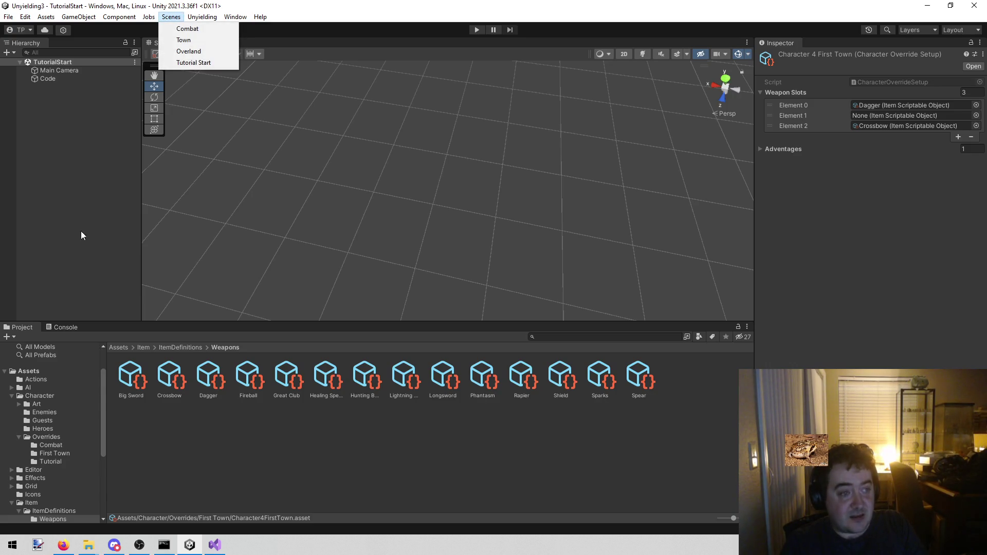
{"action": "left_click", "coordinate": [74, 165]}
{"action": "left_click", "coordinate": [62, 79]}
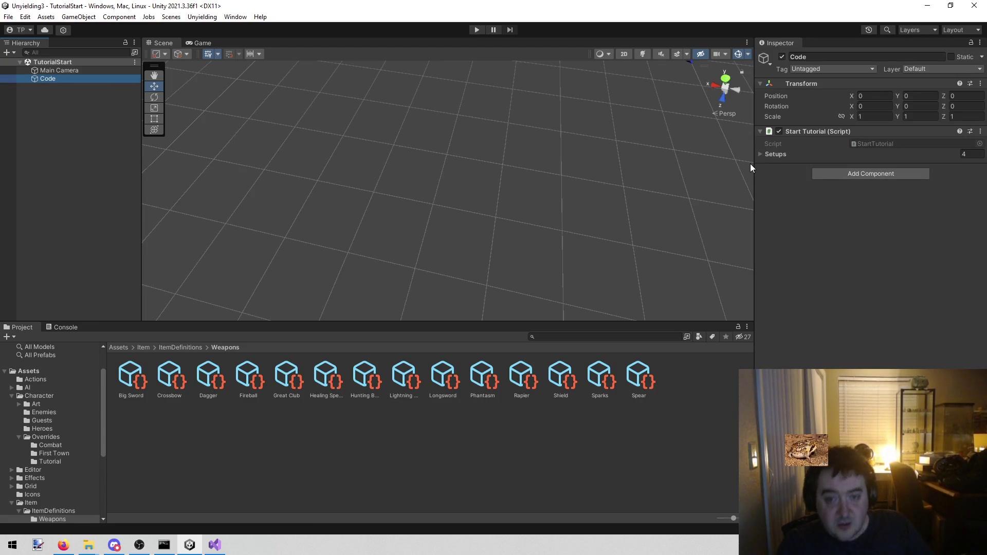
{"action": "left_click", "coordinate": [761, 150]}
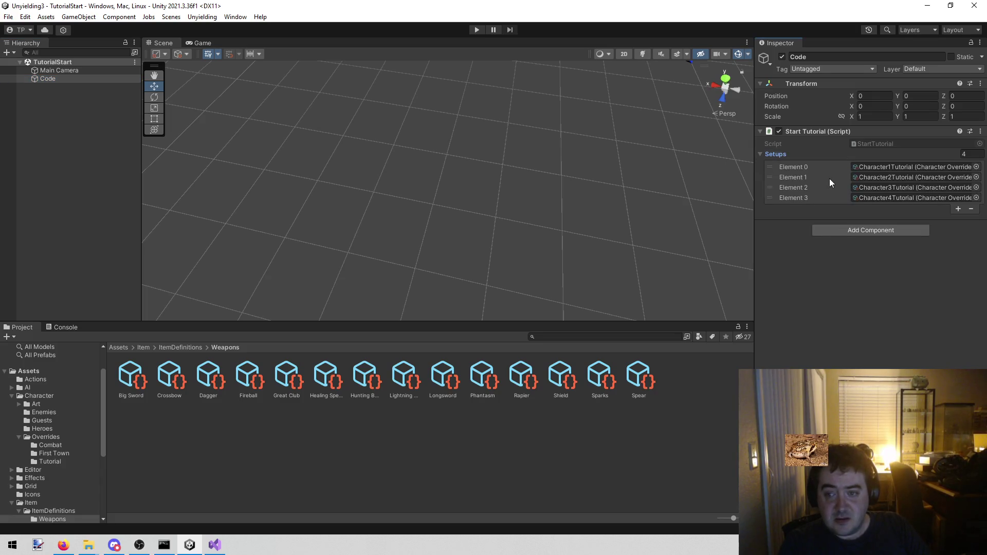
{"action": "left_click", "coordinate": [881, 196]}
{"action": "left_click", "coordinate": [259, 379]}
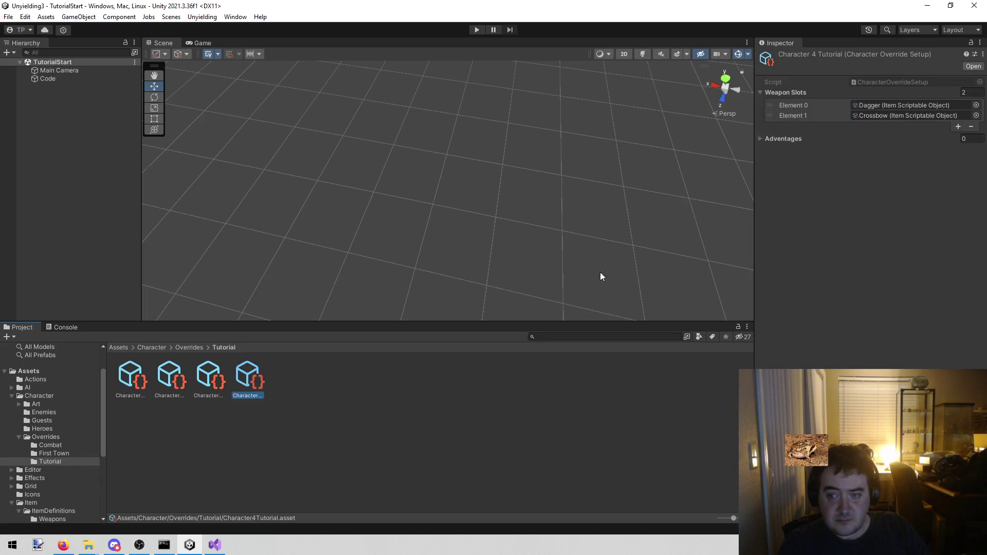
Give Character4Tutorial three weapon slots: Dagger, an empty slot, then Crossbow
{"action": "left_click", "coordinate": [958, 126]}
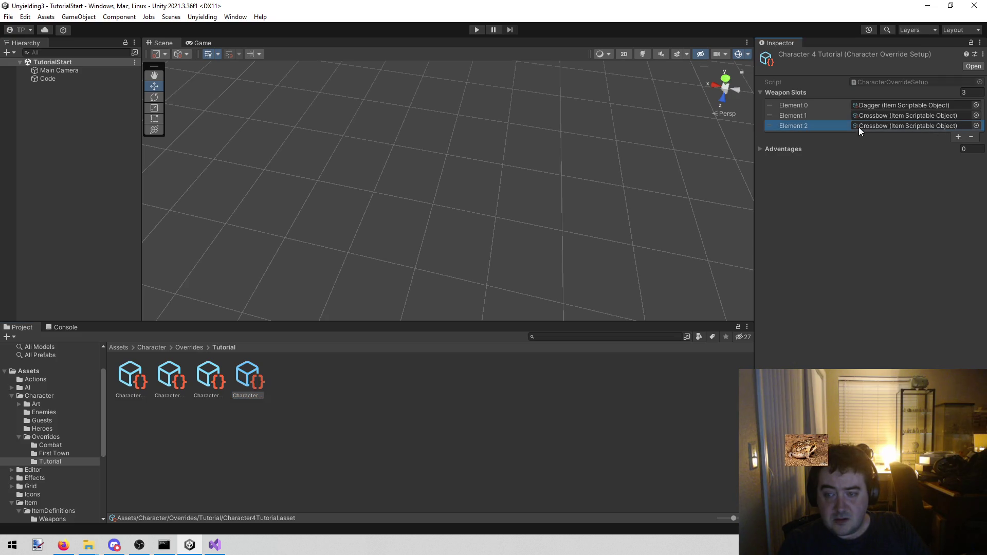
{"action": "left_click", "coordinate": [884, 115]}
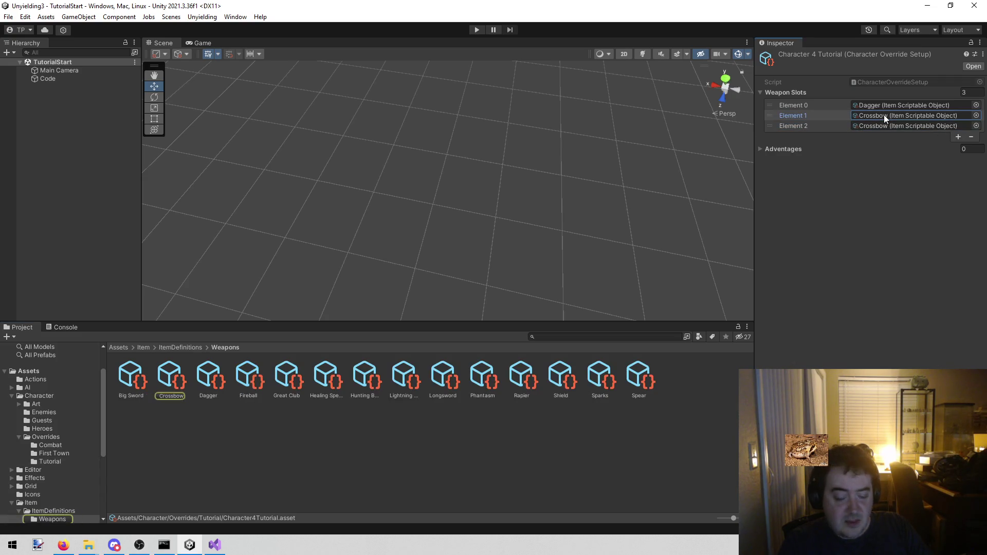
{"action": "key", "text": "Delete"}
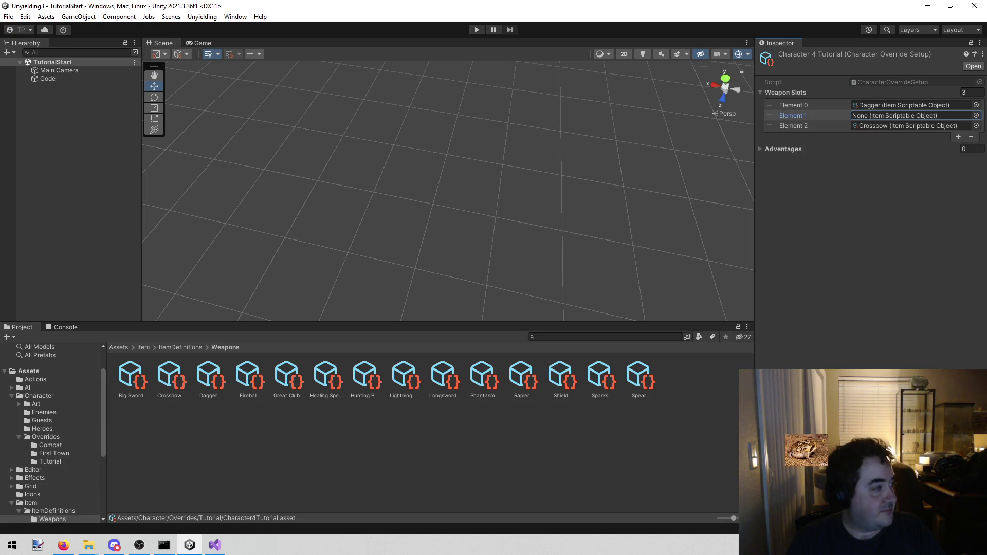
{"action": "key", "text": "alt+Tab"}
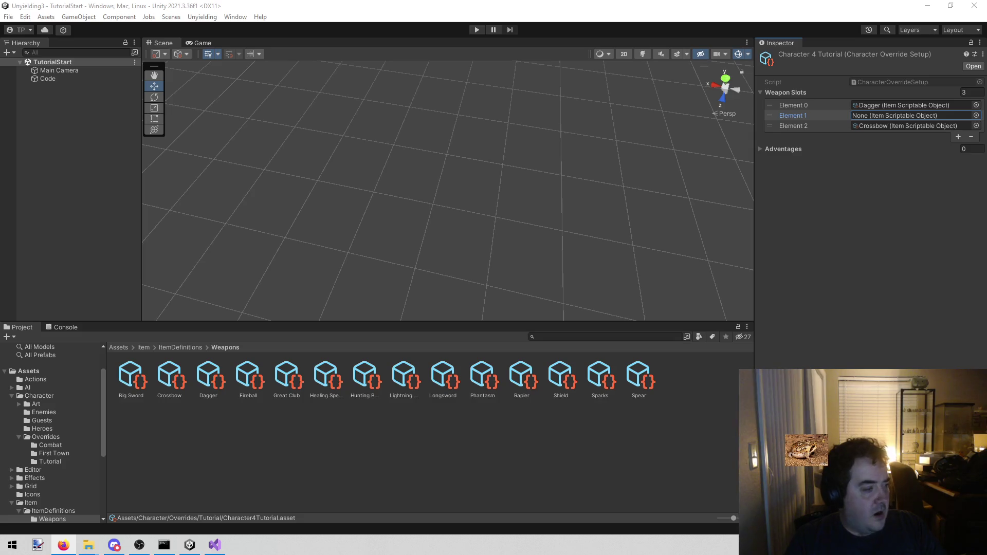
Find the 'Remove attack fairy' todo entry, then search the solution for 'attack fairy' (3 matches)
{"action": "left_click", "coordinate": [214, 545]}
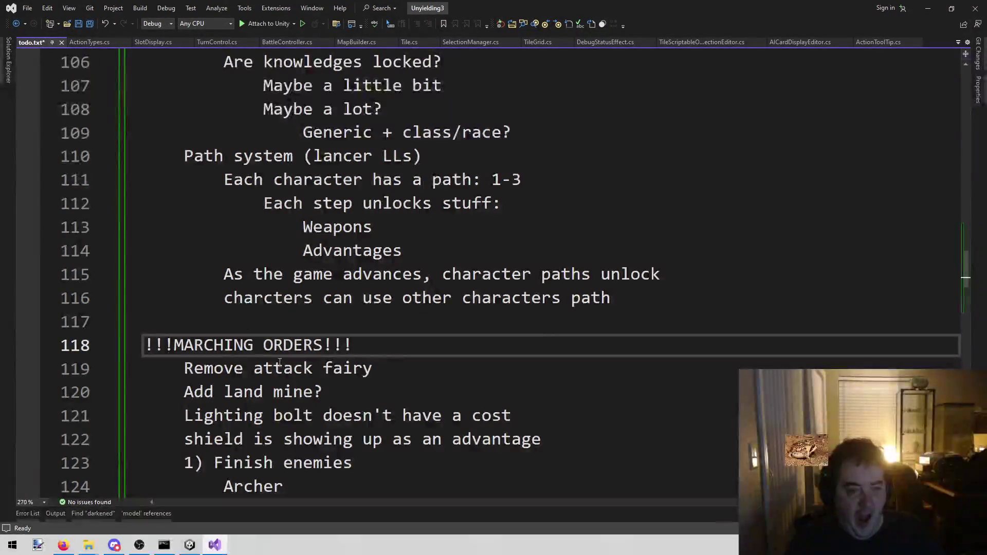
{"action": "left_click", "coordinate": [403, 370]}
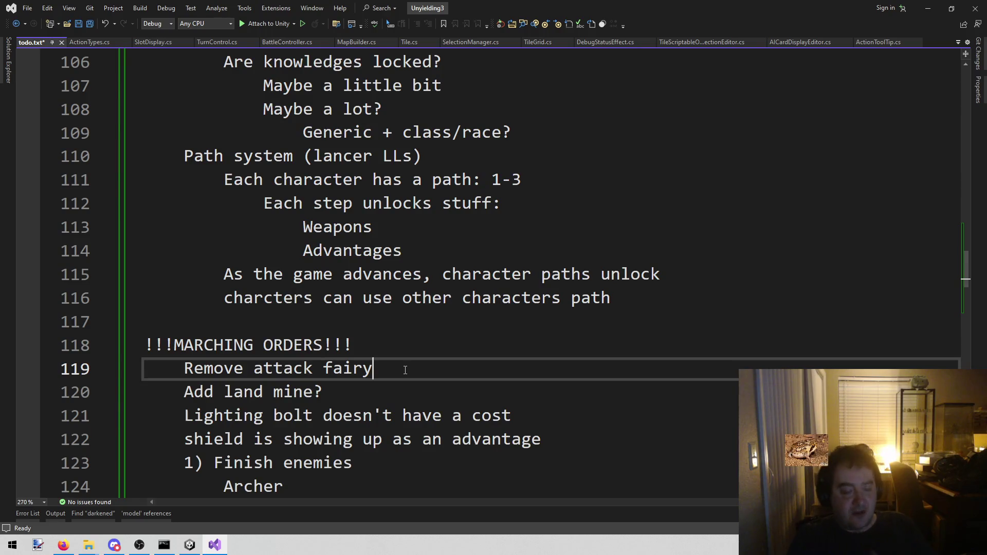
{"action": "left_click", "coordinate": [592, 301]}
{"action": "key", "text": "ctrl+shift+f"}
{"action": "type", "text": "attack fair"}
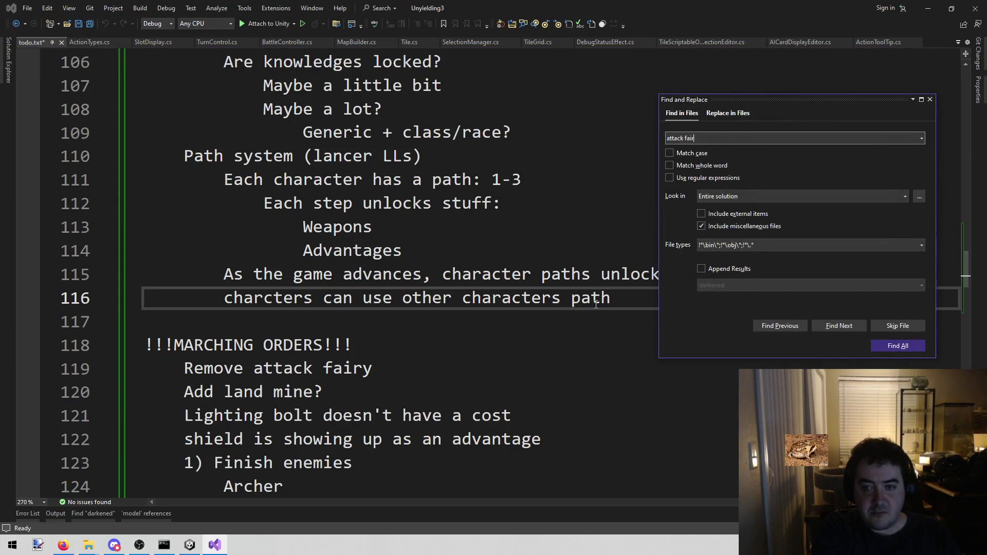
{"action": "type", "text": "iry"}
{"action": "key", "text": "Return"}
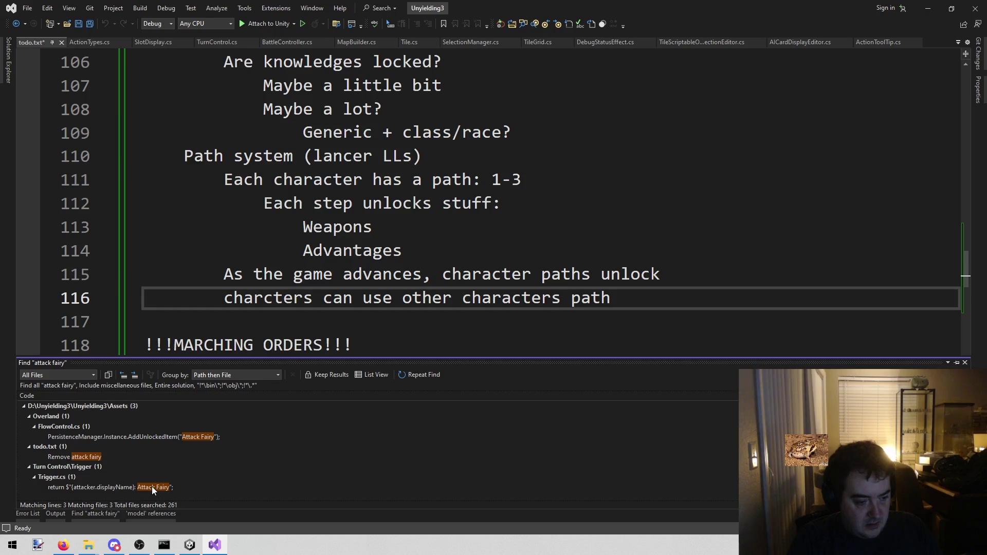
Delete the AddUnlockedItem("Attack Fairy") line from CompleteWoods in FlowControl.cs and save the file
{"action": "double_click", "coordinate": [177, 437]}
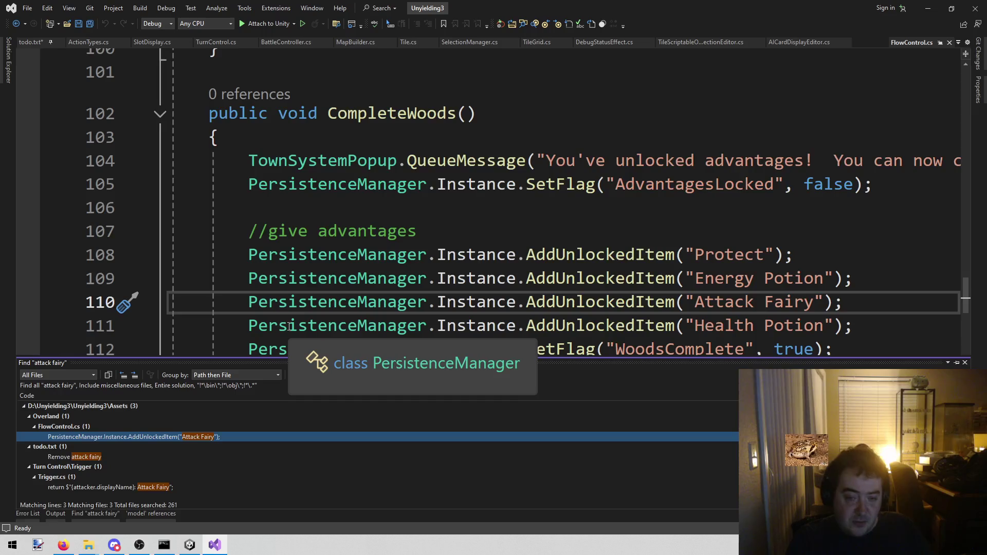
{"action": "left_click", "coordinate": [929, 300]}
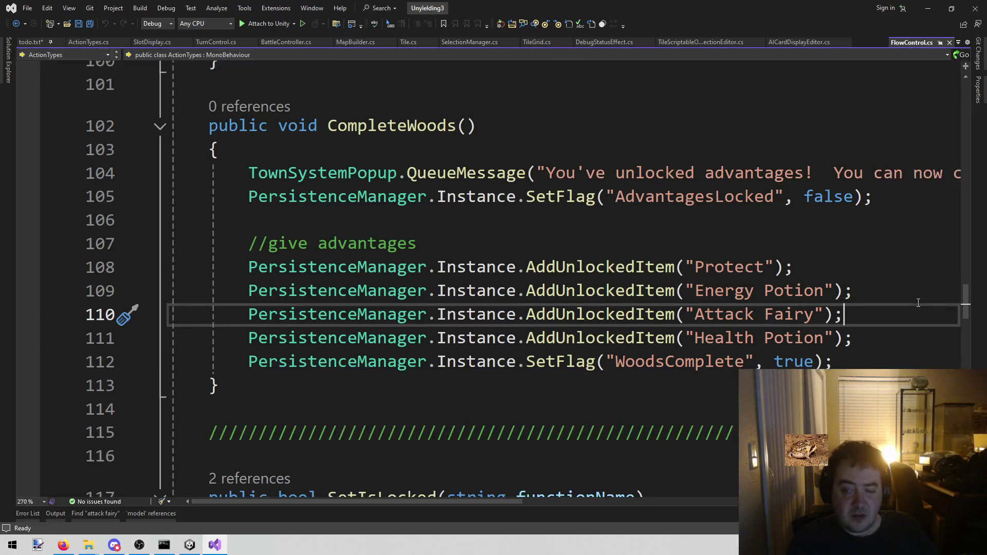
{"action": "key", "text": "shift+Home"}
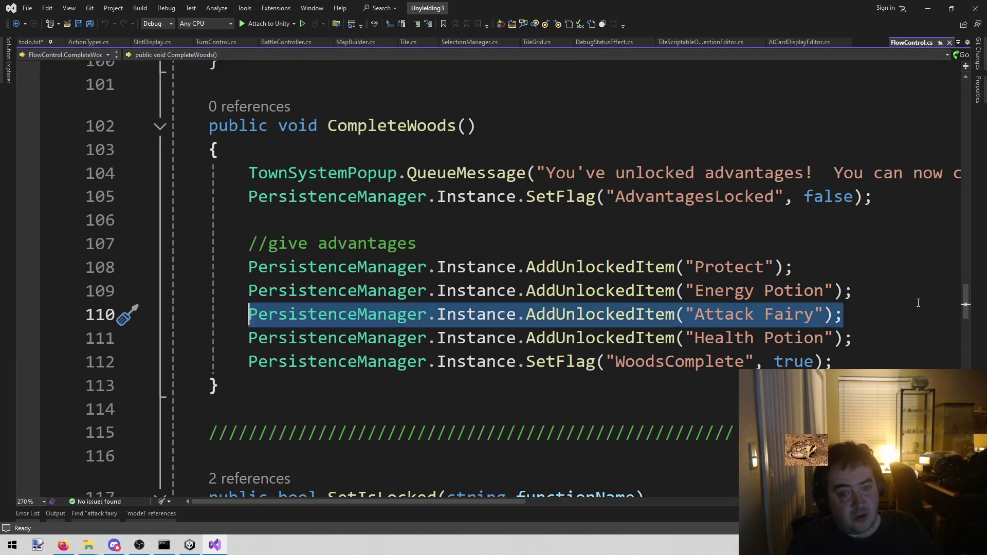
{"action": "key", "text": "shift+Home"}
{"action": "key", "text": "BackSpace"}
{"action": "key", "text": "BackSpace"}
{"action": "key", "text": "ctrl+s"}
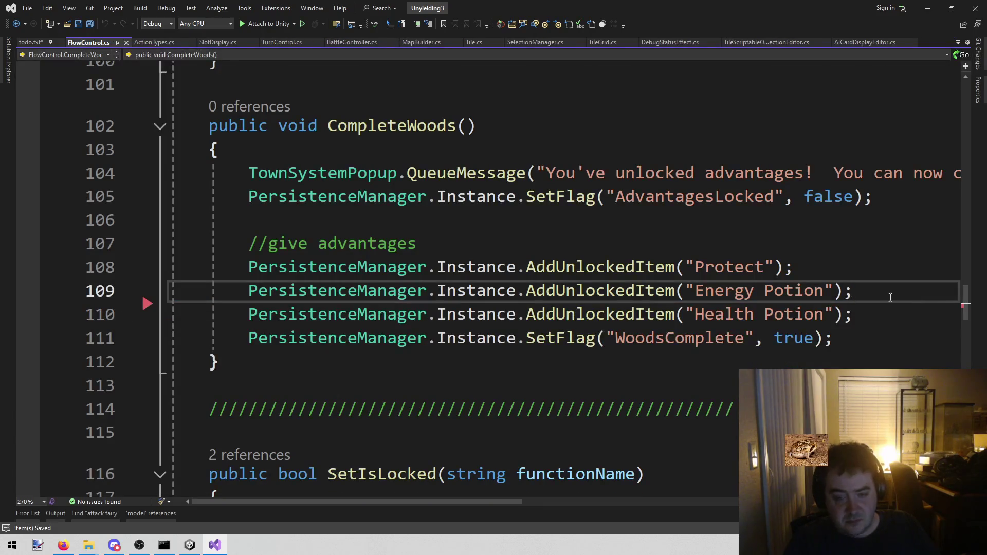
{"action": "left_click", "coordinate": [31, 42]}
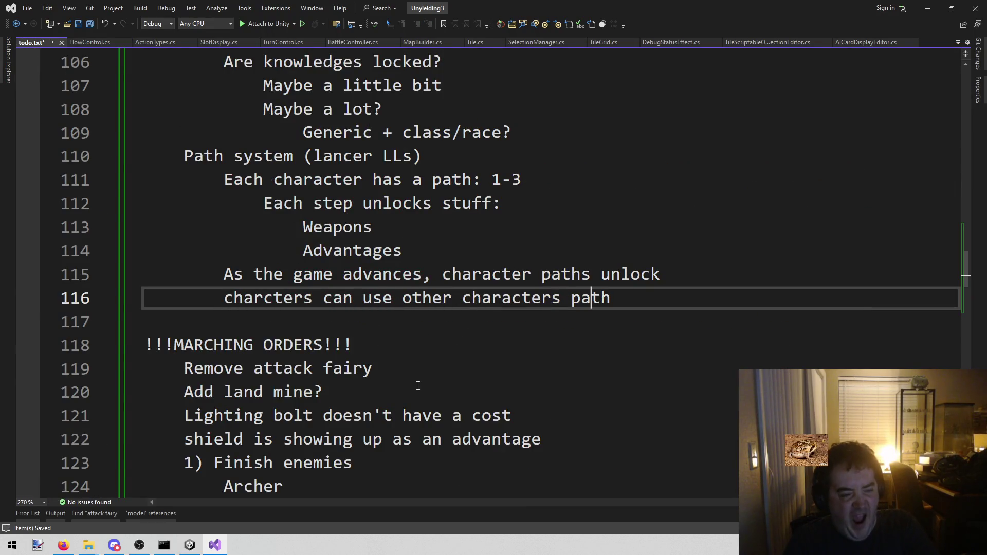
Delete the 'Remove attack fairy' entry from the todo notes
{"action": "left_click_drag", "start_coordinate": [393, 366], "coordinate": [143, 368]}
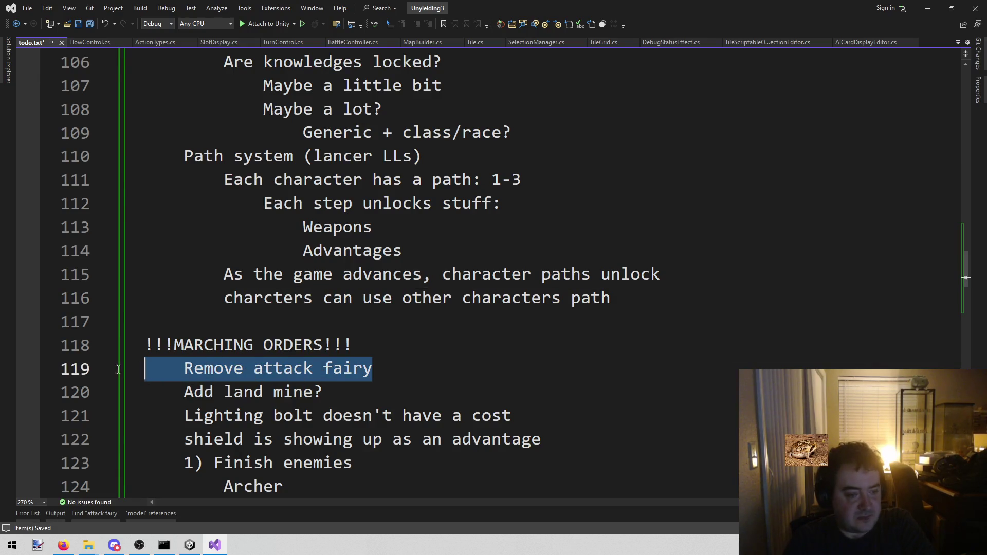
{"action": "key", "text": "BackSpace"}
{"action": "key", "text": "BackSpace"}
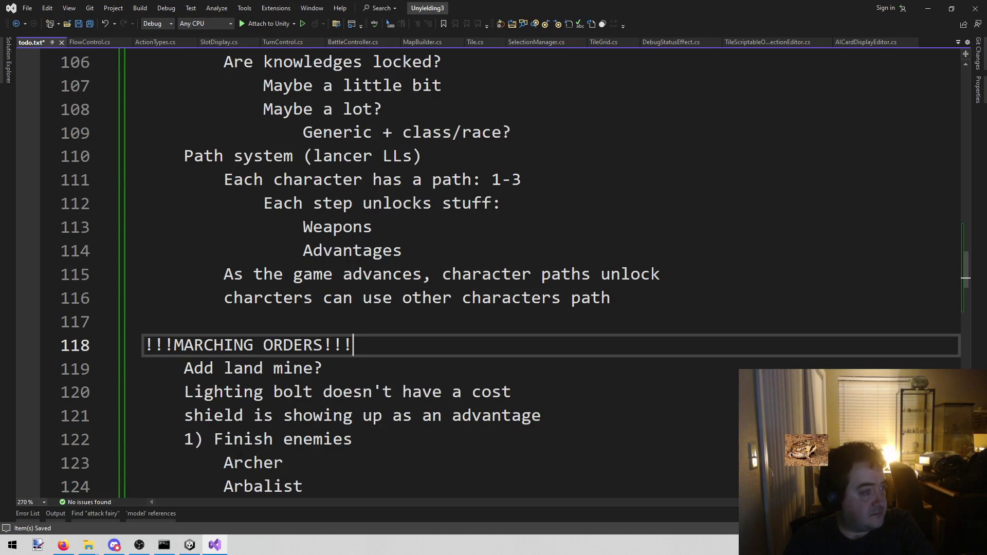
{"action": "left_click", "coordinate": [64, 545]}
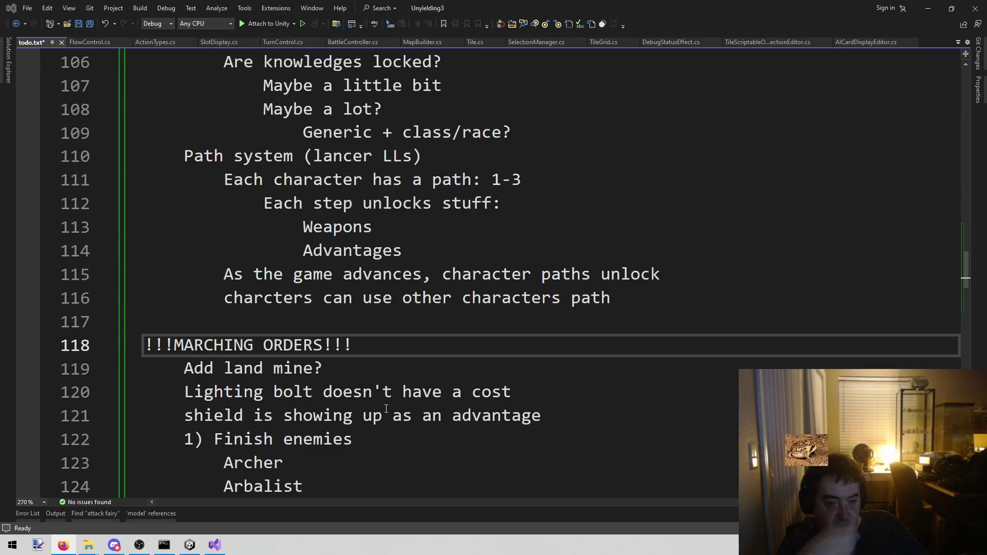
Delete the 'Lighting bolt doesn't have a cost' todo entry and its leftover empty line
{"action": "left_click", "coordinate": [531, 390]}
{"action": "mouse_move", "coordinate": [82, 392]}
{"action": "left_mouse_down"}
{"action": "mouse_move", "coordinate": [78, 369]}
{"action": "mouse_move", "coordinate": [82, 391]}
{"action": "left_mouse_up"}
{"action": "key", "text": "BackSpace"}
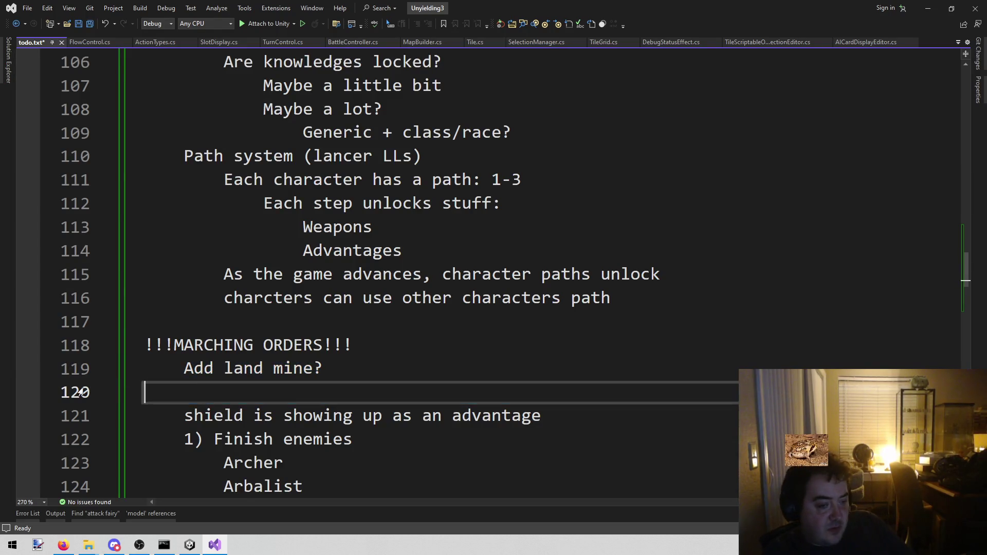
{"action": "key", "text": "BackSpace"}
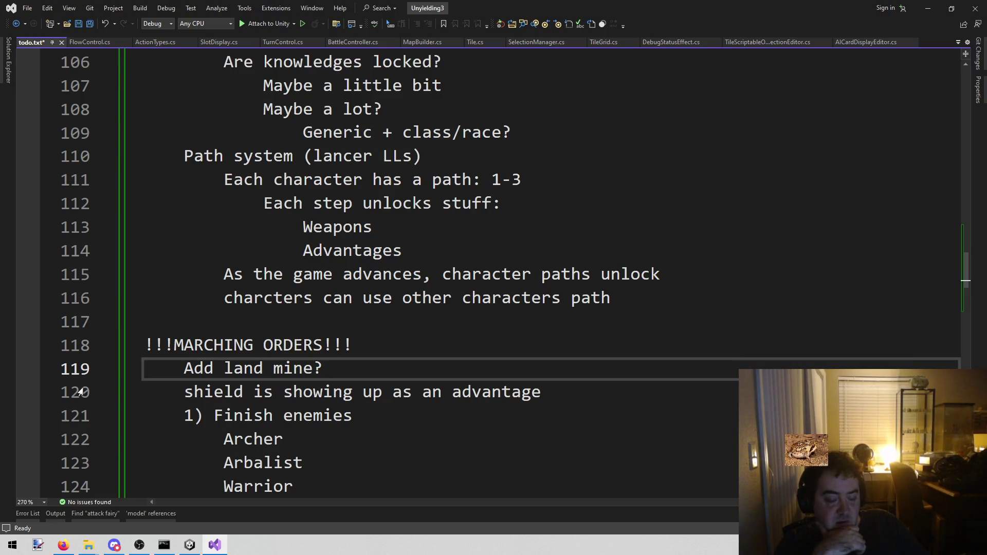
{"action": "left_click", "coordinate": [190, 545]}
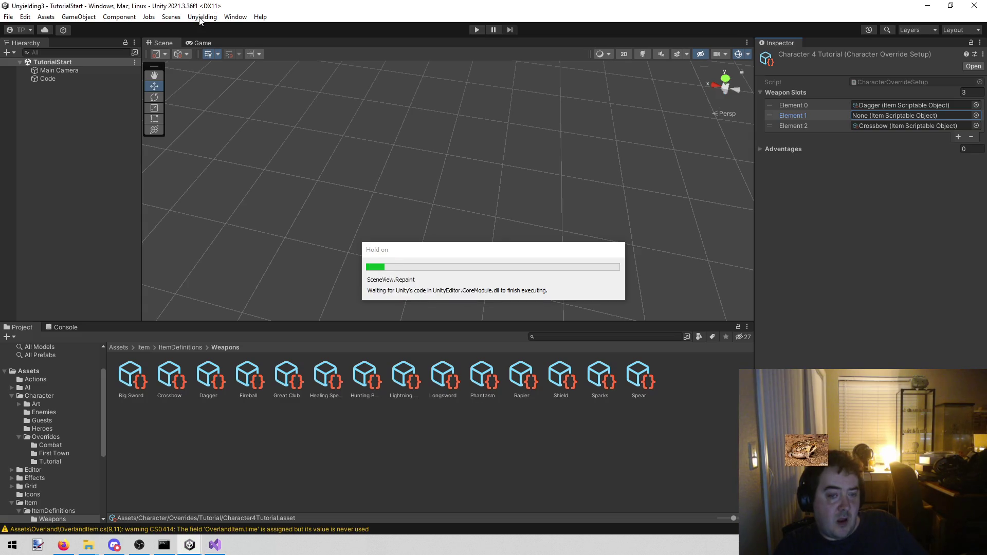
Start Play mode and confirm each New Items popup until the Victory panel appears
{"action": "left_click", "coordinate": [474, 29]}
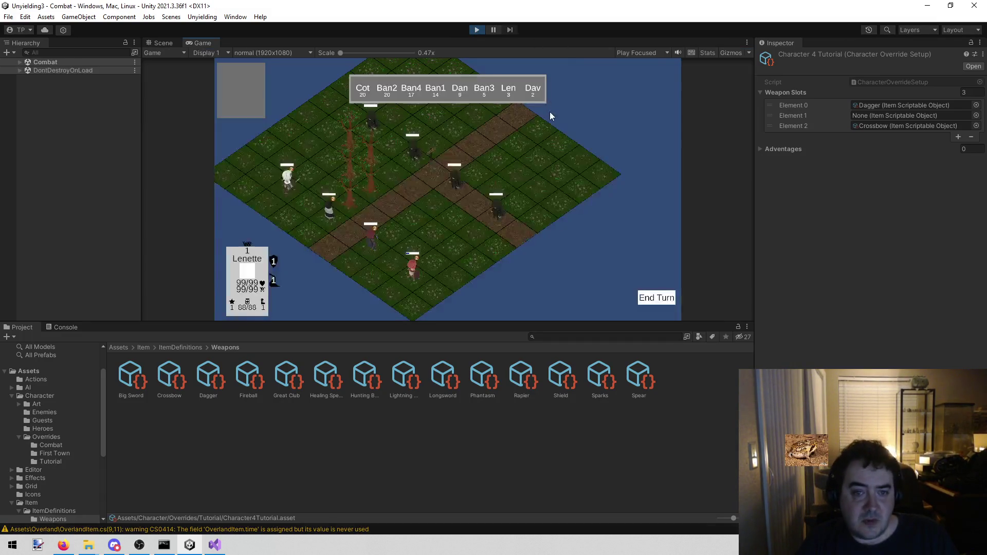
{"action": "left_click", "coordinate": [451, 220]}
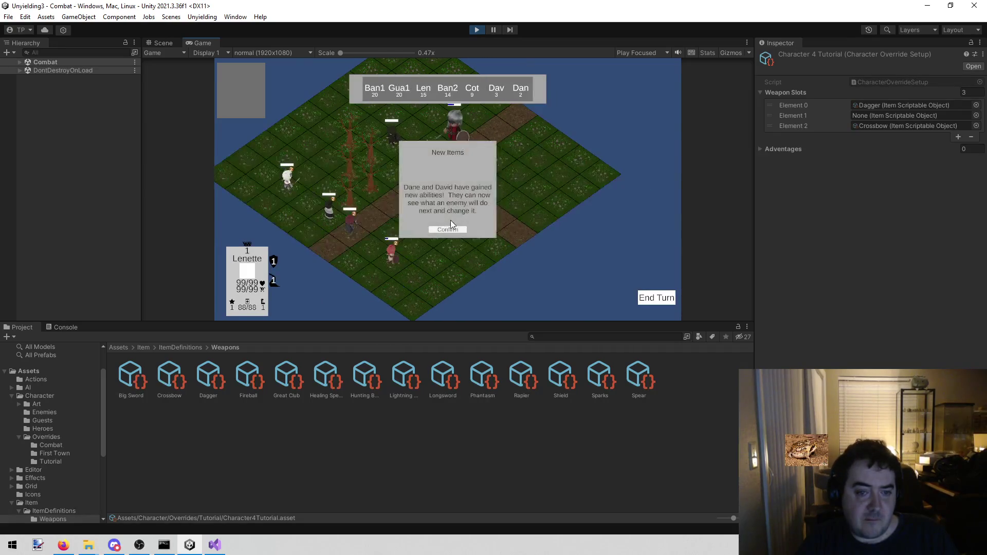
{"action": "left_click", "coordinate": [448, 229]}
{"action": "left_click", "coordinate": [449, 217]}
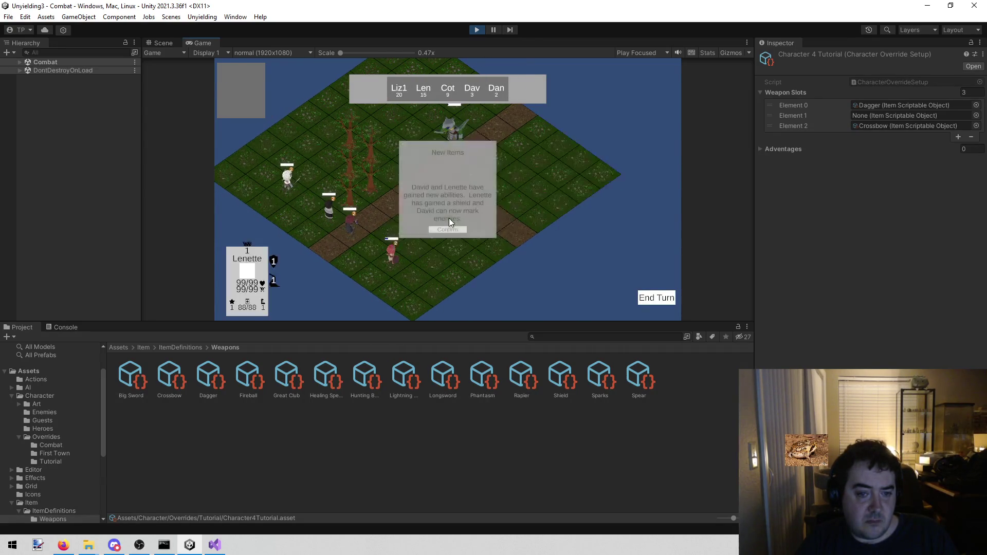
{"action": "left_click", "coordinate": [445, 225]}
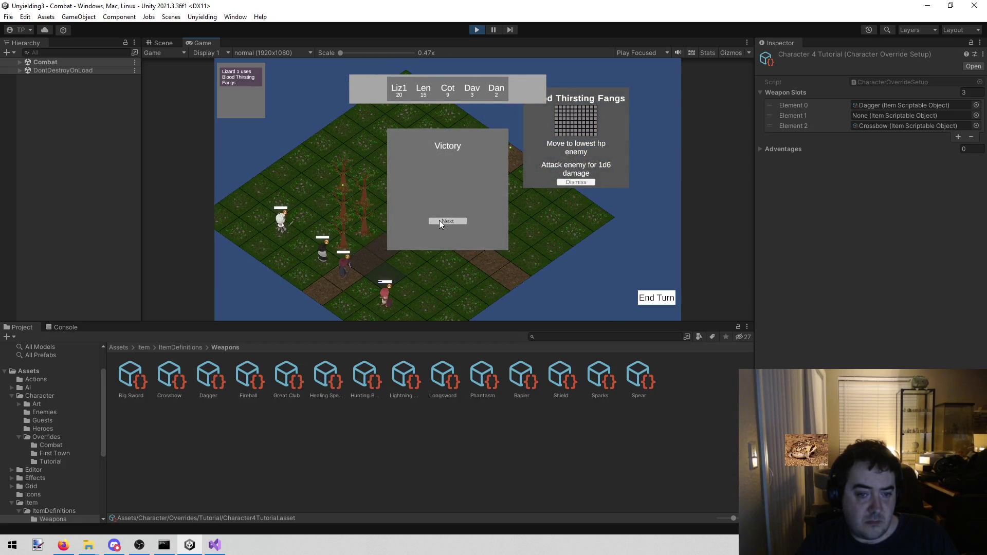
{"action": "left_click", "coordinate": [439, 220]}
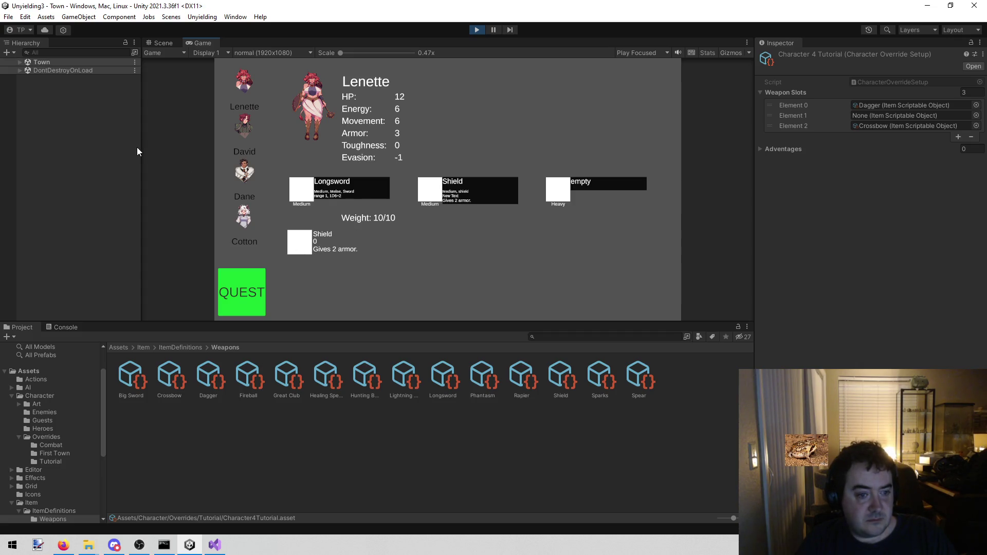
Check David's and Lenette's equipment and inspect the Shield weapon asset's properties
{"action": "left_click", "coordinate": [245, 127]}
{"action": "left_click", "coordinate": [235, 85]}
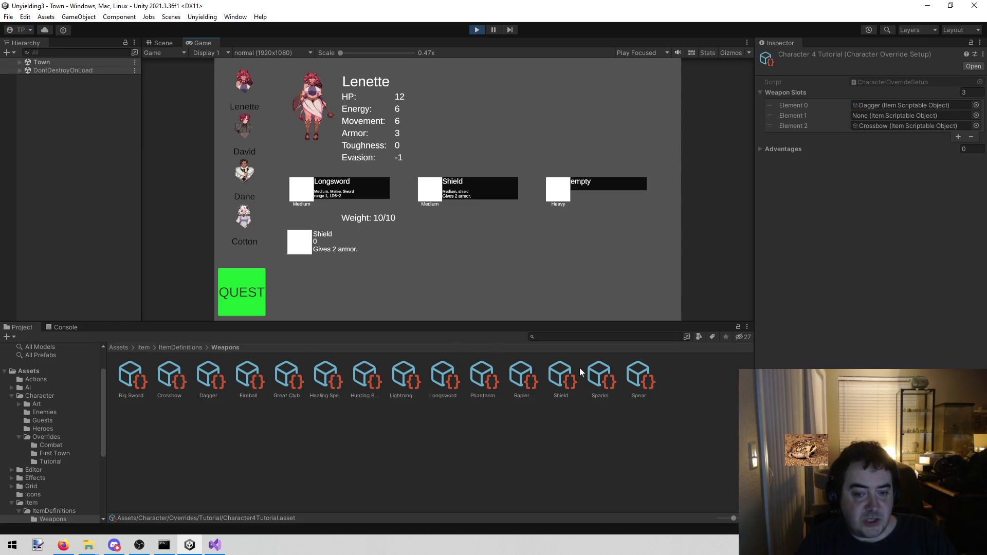
{"action": "left_click", "coordinate": [560, 378]}
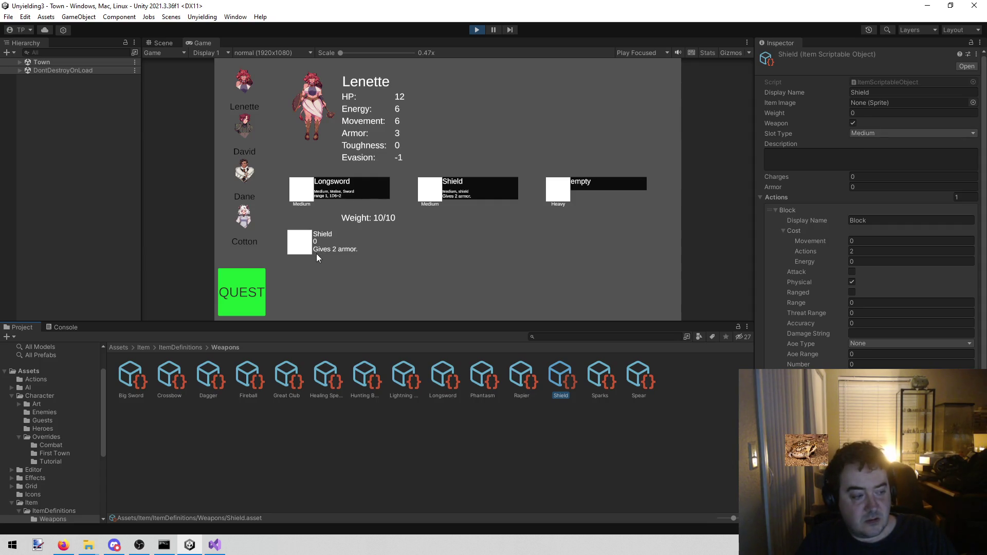
Cycle through David, Dane and Lenette, ending on Lenette with Longsword, Shield and 3 Armor
{"action": "left_click", "coordinate": [253, 123]}
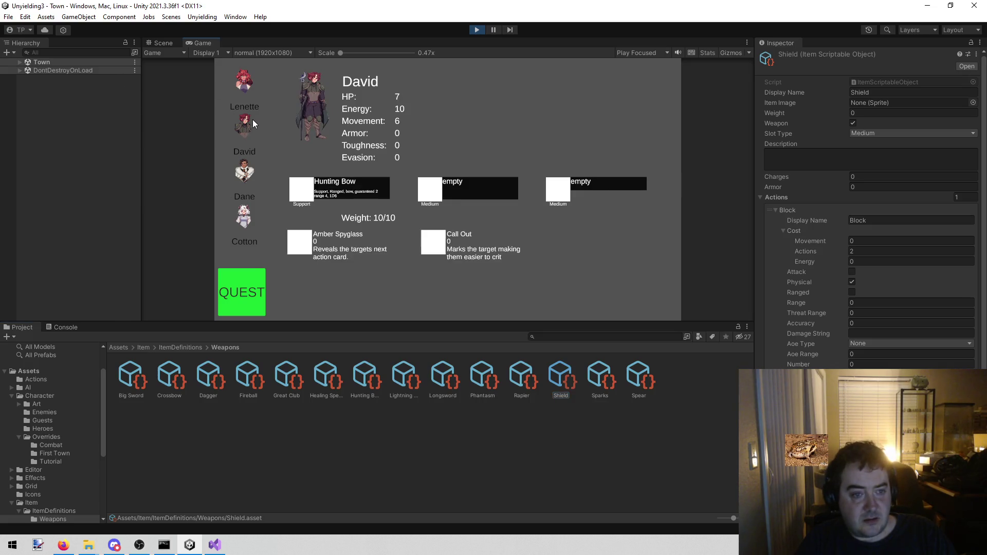
{"action": "left_click", "coordinate": [247, 160]}
{"action": "left_click", "coordinate": [245, 119]}
{"action": "left_click", "coordinate": [240, 82]}
{"action": "left_click", "coordinate": [237, 121]}
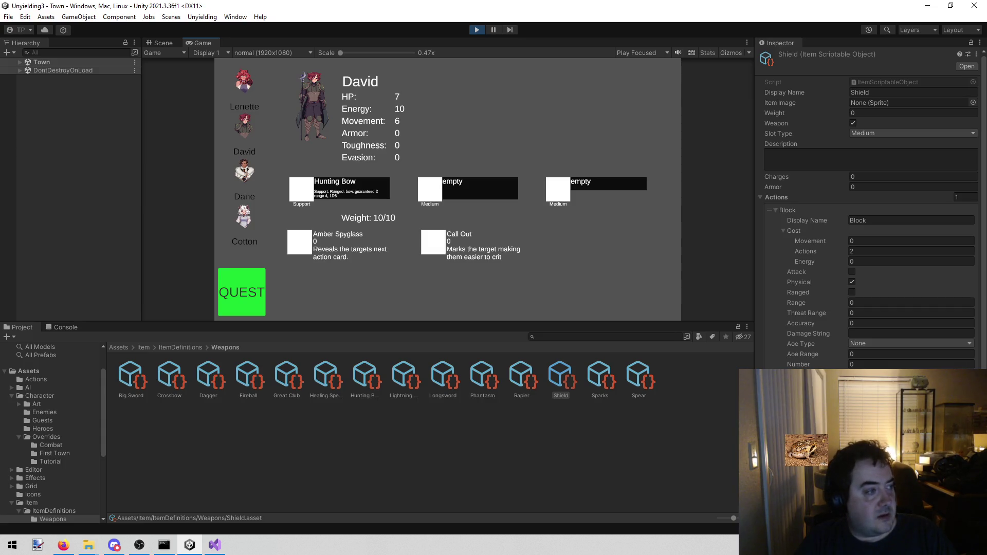
{"action": "key", "text": "alt+Tab"}
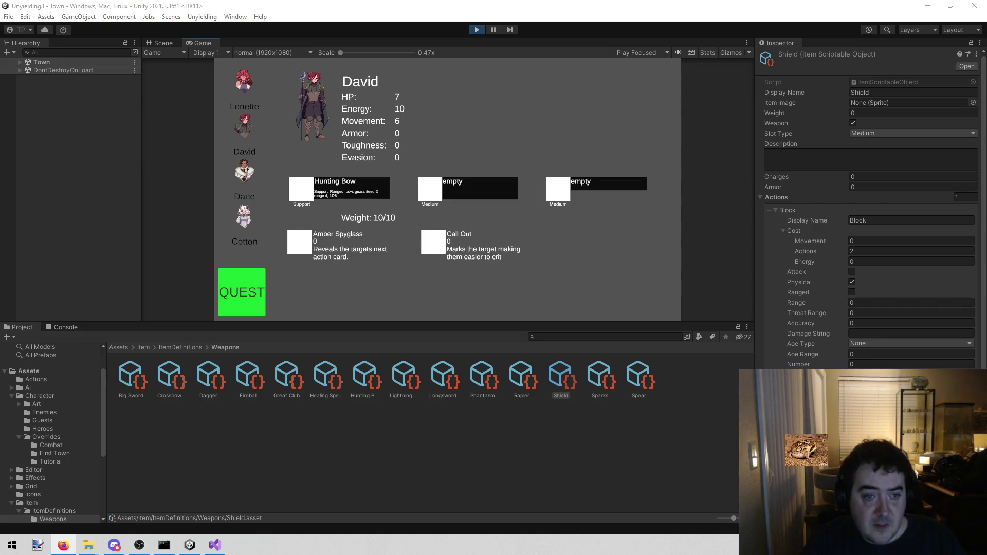
{"action": "left_click", "coordinate": [236, 75]}
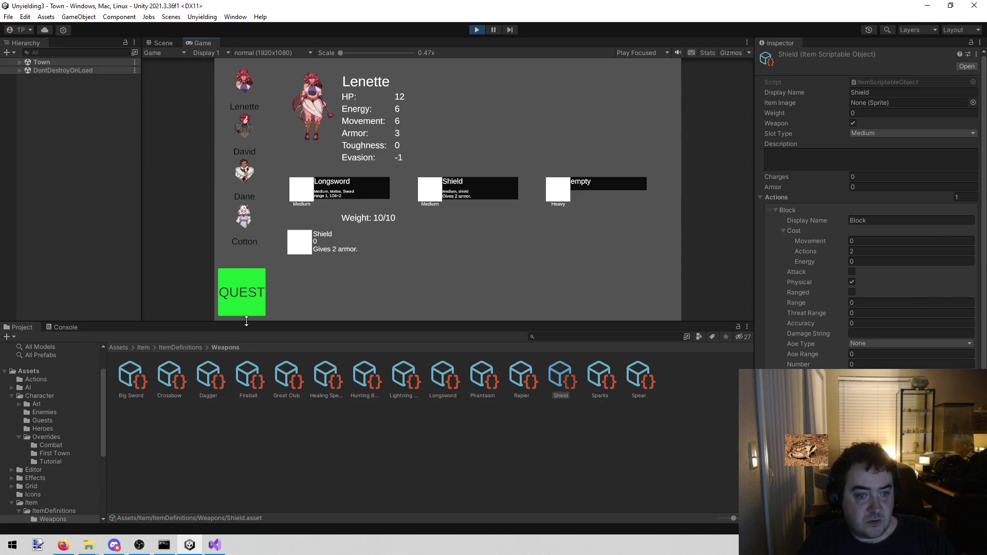
Compare Lenette's and David's character screens, then bring the Visual Studio todo notes forward
{"action": "left_click", "coordinate": [248, 124]}
{"action": "left_click", "coordinate": [244, 84]}
{"action": "left_click", "coordinate": [241, 125]}
{"action": "left_click", "coordinate": [215, 545]}
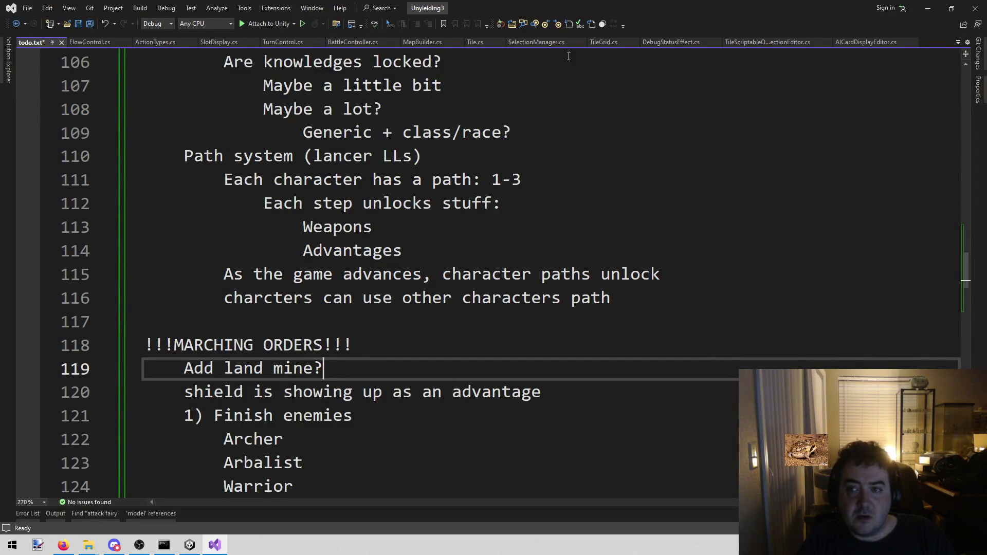
Close the FlowControl, ActionTypes, SlotDisplay, TurnControl, BattleController, MapBuilder and Tile.cs tabs
{"action": "middle_click", "coordinate": [92, 42]}
{"action": "middle_click", "coordinate": [97, 41]}
{"action": "middle_click", "coordinate": [95, 41]}
{"action": "middle_click", "coordinate": [95, 41]}
{"action": "middle_click", "coordinate": [94, 41]}
{"action": "middle_click", "coordinate": [92, 43]}
{"action": "middle_click", "coordinate": [92, 45]}
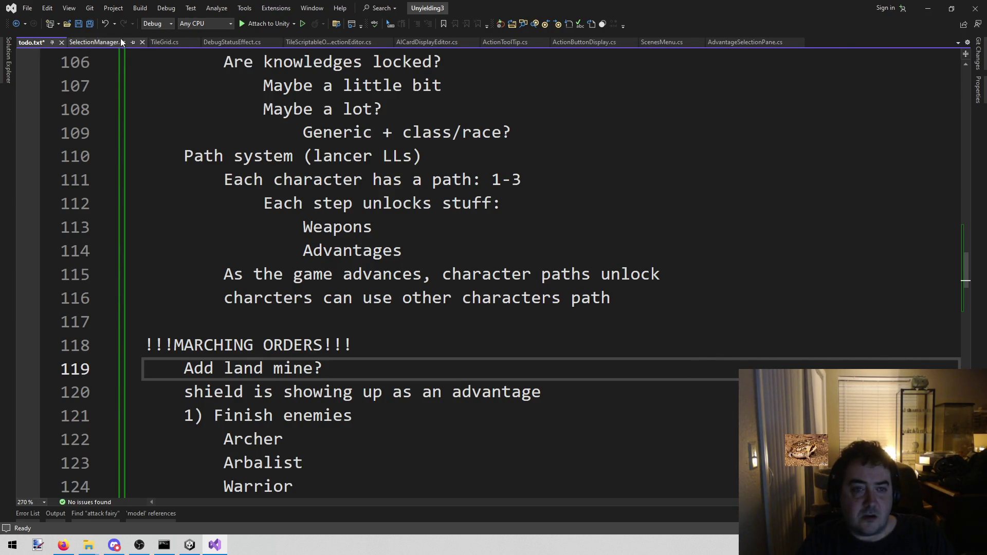
Open CharacterEditor.cs through Go To File using the filter 'charactere'
{"action": "left_click", "coordinate": [452, 134]}
{"action": "key", "text": "alt+shift+o"}
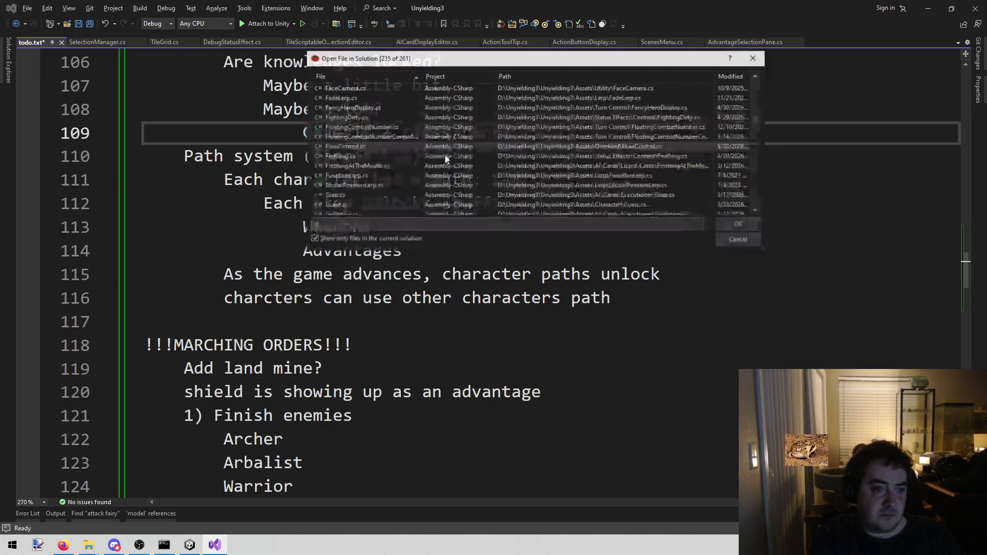
{"action": "type", "text": "charact"}
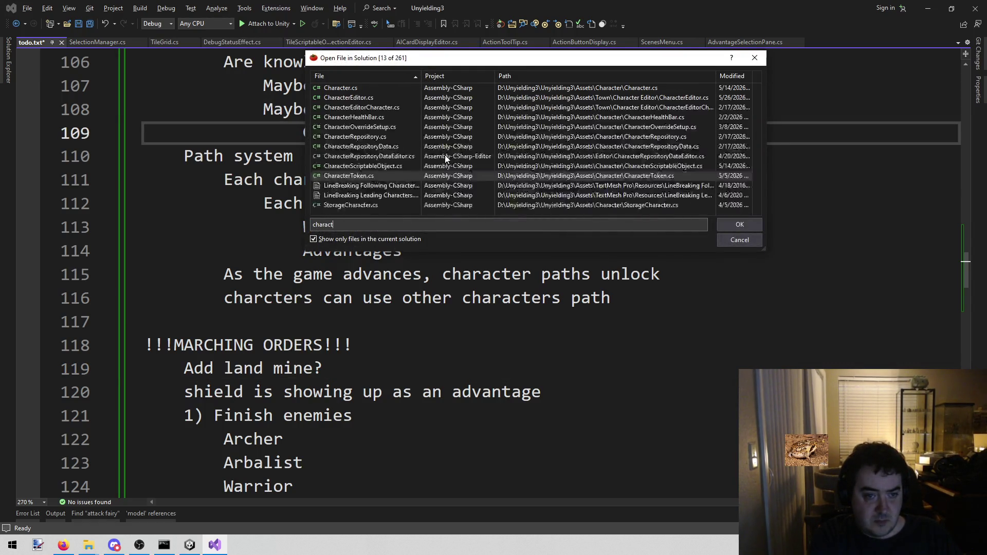
{"action": "type", "text": "ere"}
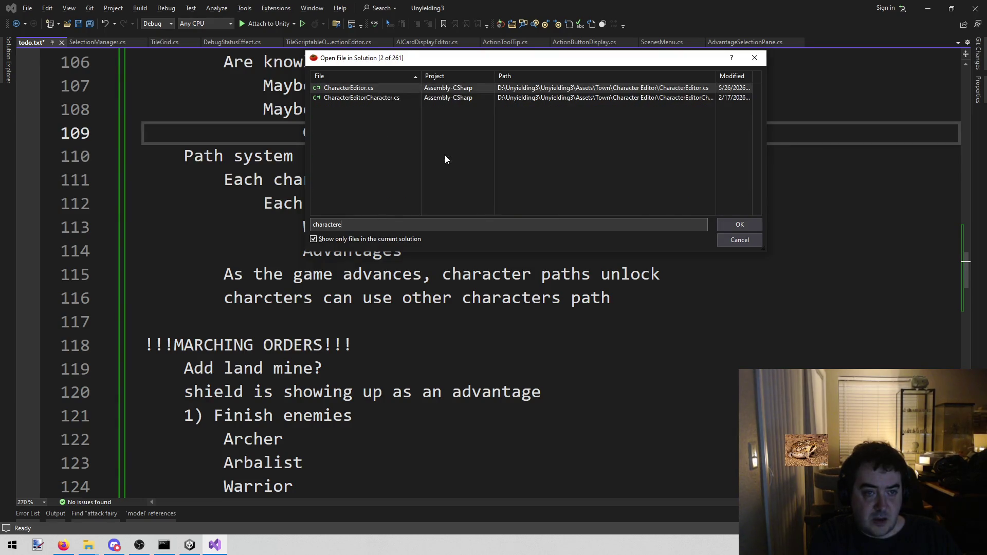
{"action": "key", "text": "Return"}
{"action": "scroll", "coordinate": [446, 156], "scroll_direction": "down", "scroll_amount": 13}
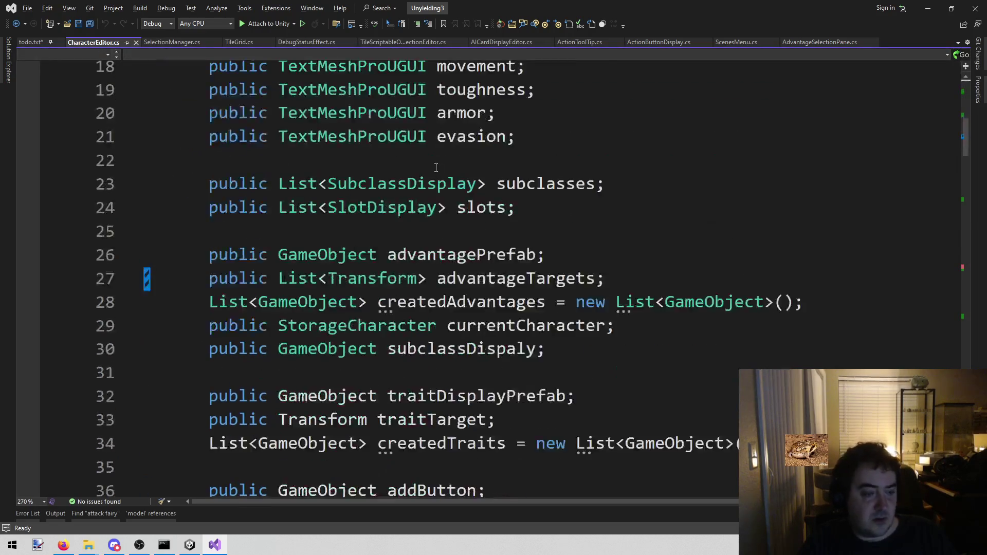
Highlight every reference to the storageCharacter.advantages list in CharacterEditor.cs and review the surrounding code
{"action": "scroll", "coordinate": [373, 222], "scroll_direction": "down", "scroll_amount": 12}
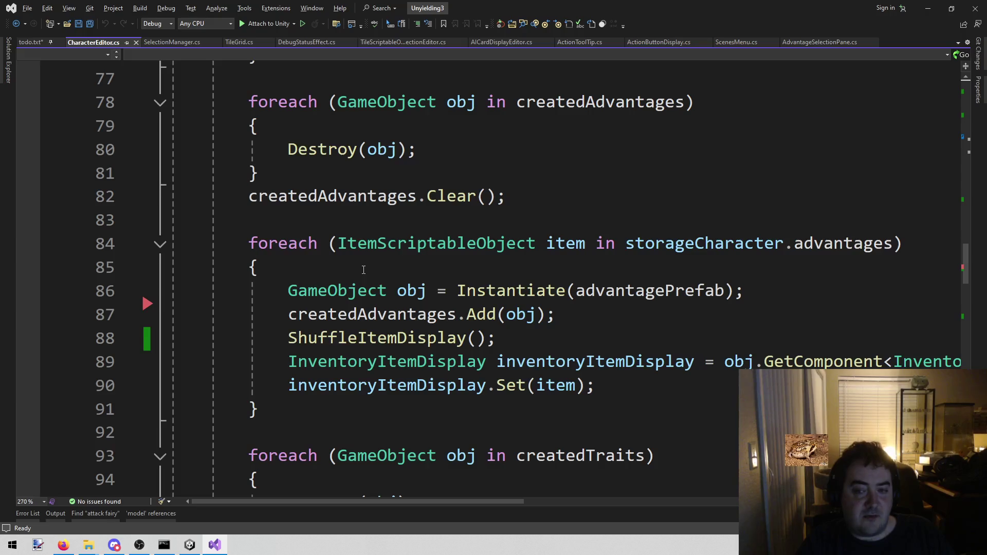
{"action": "left_click", "coordinate": [817, 248]}
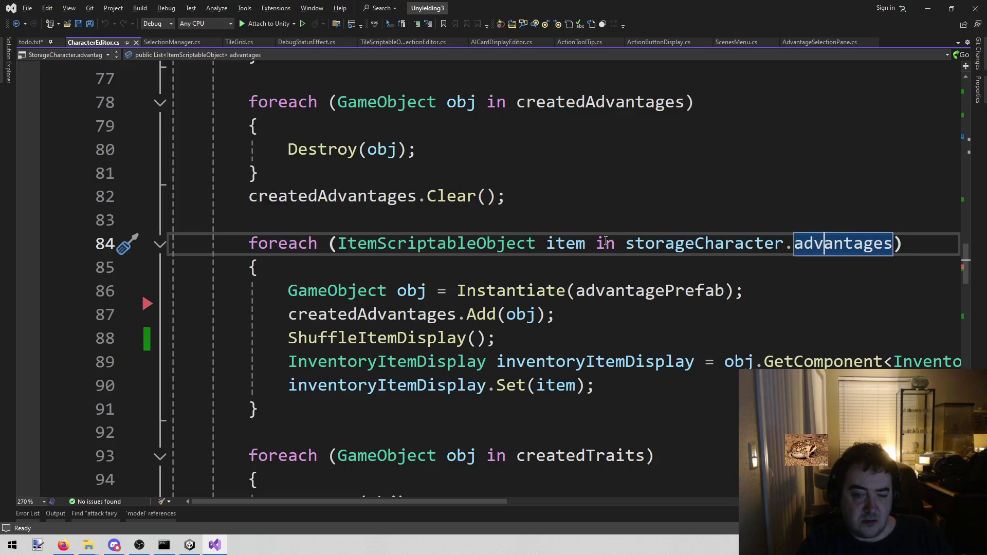
{"action": "mouse_move", "coordinate": [574, 375]}
{"action": "scroll", "coordinate": [574, 376], "scroll_direction": "up", "scroll_amount": 7}
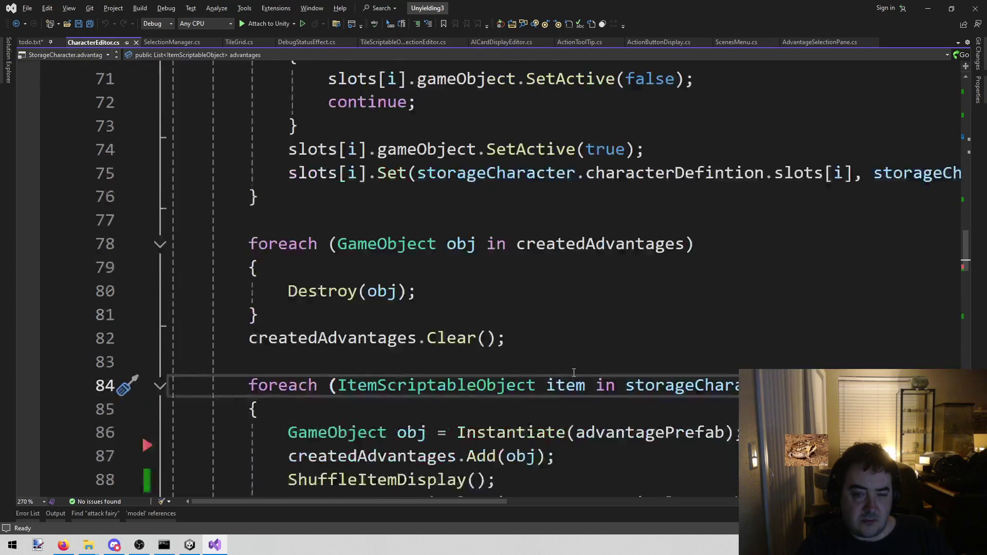
{"action": "scroll", "coordinate": [558, 357], "scroll_direction": "down", "scroll_amount": 7}
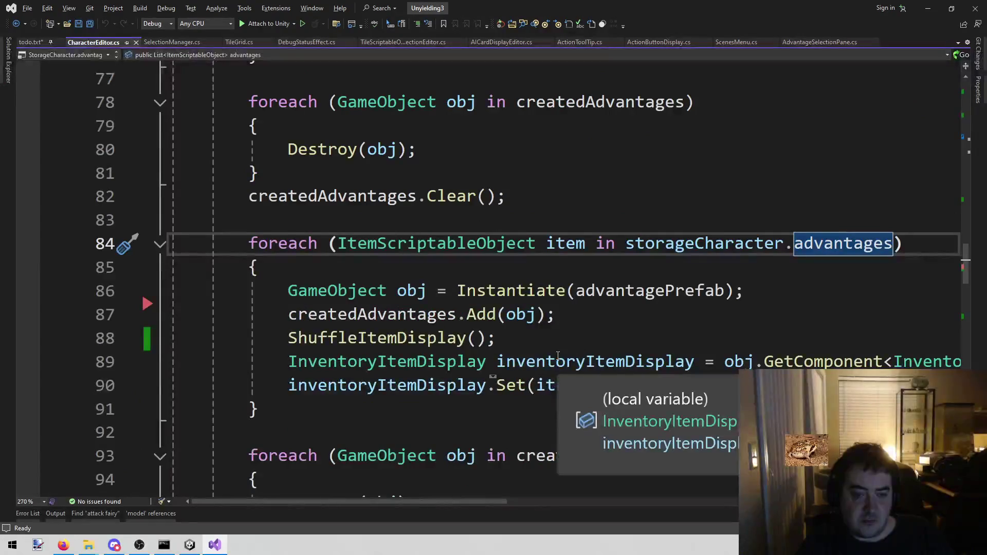
{"action": "scroll", "coordinate": [559, 355], "scroll_direction": "up", "scroll_amount": 7}
{"action": "scroll", "coordinate": [561, 339], "scroll_direction": "up", "scroll_amount": 5}
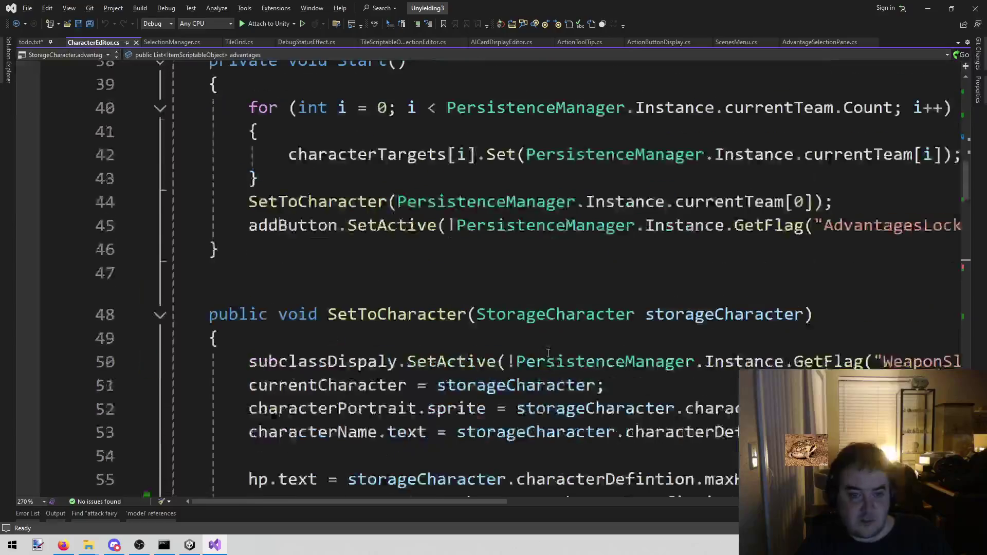
{"action": "scroll", "coordinate": [561, 339], "scroll_direction": "down", "scroll_amount": 5}
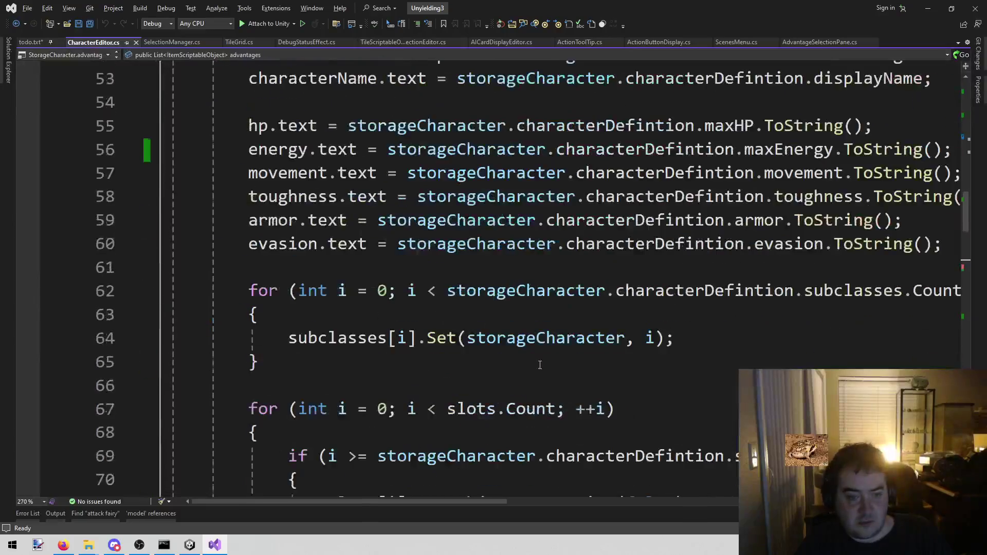
{"action": "left_click", "coordinate": [189, 546]}
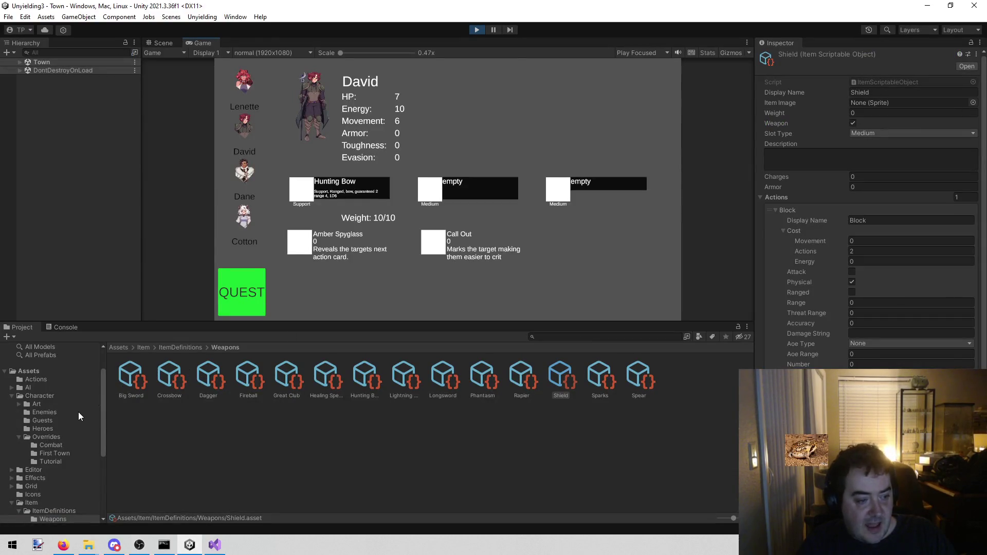
Inspect Character1FirstTown's empty Advantages list and compare it with Character2FirstTown's override
{"action": "left_click", "coordinate": [20, 61]}
{"action": "left_click", "coordinate": [50, 77]}
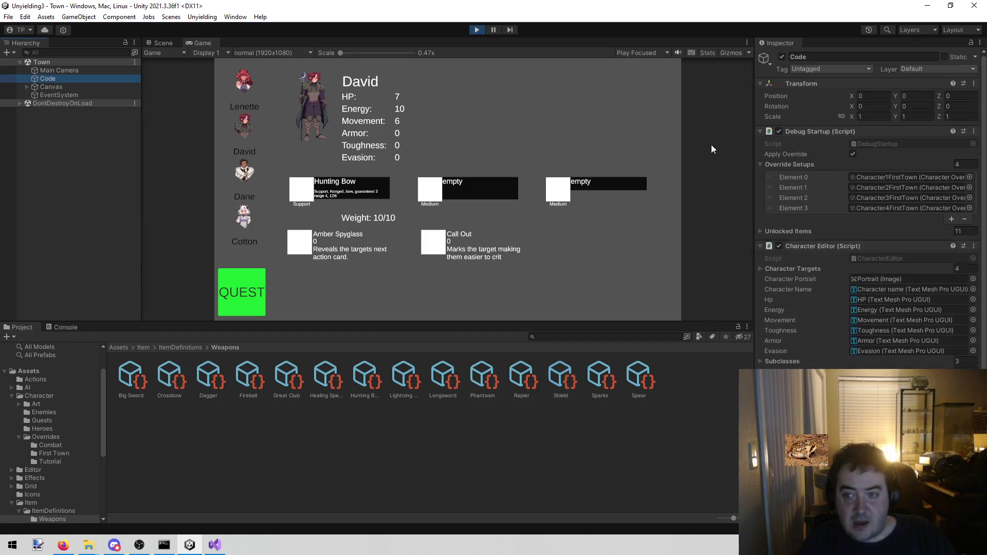
{"action": "left_click", "coordinate": [893, 179]}
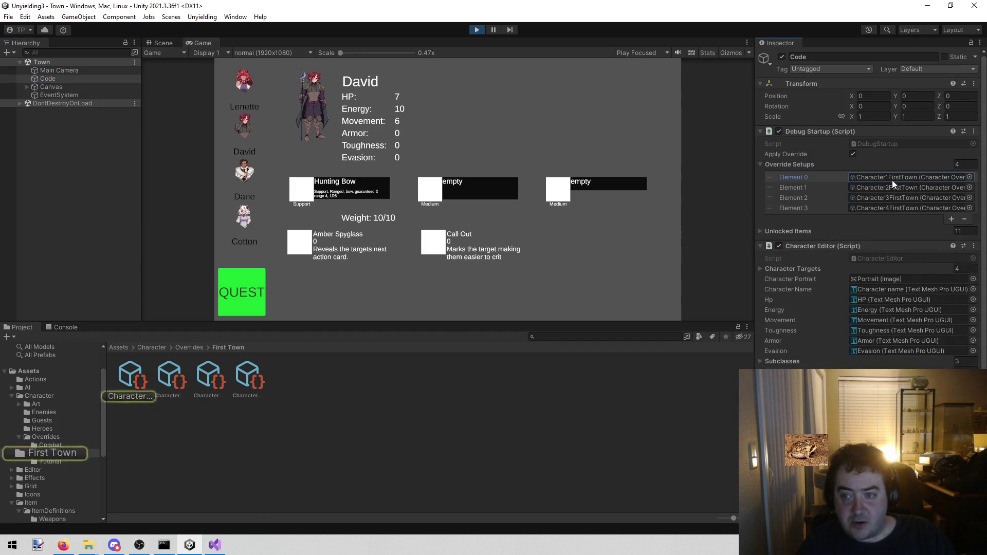
{"action": "left_click", "coordinate": [154, 374]}
{"action": "left_click", "coordinate": [126, 379]}
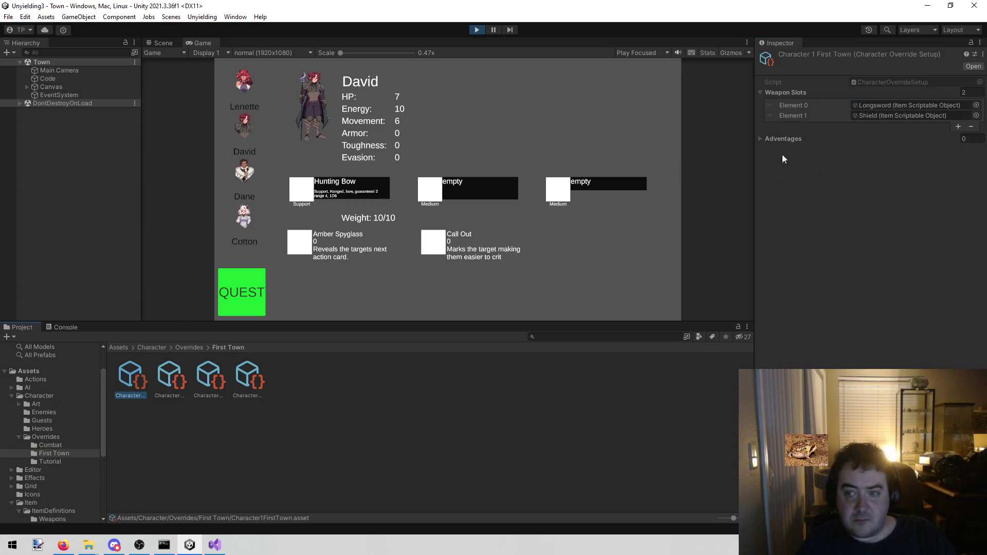
{"action": "left_click", "coordinate": [761, 138]}
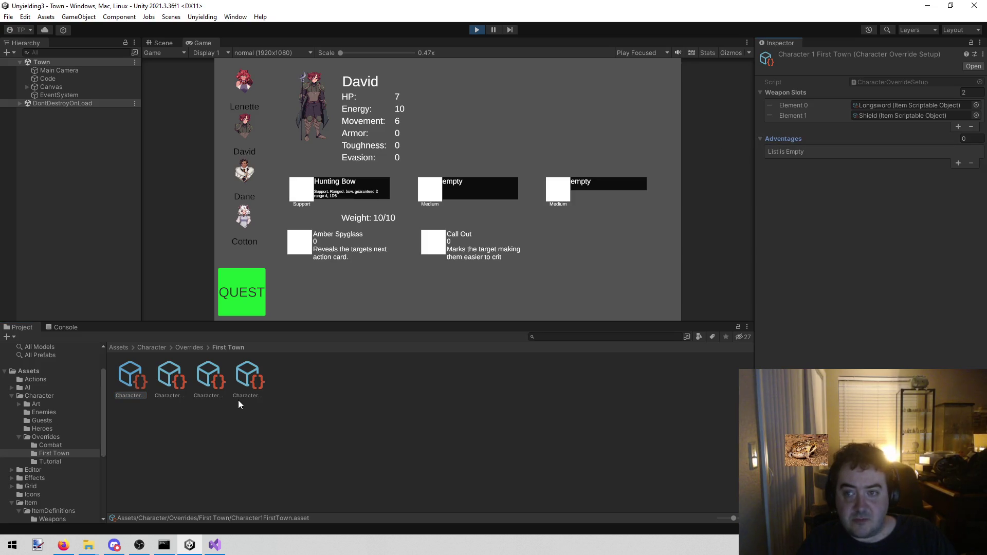
{"action": "left_click", "coordinate": [169, 385]}
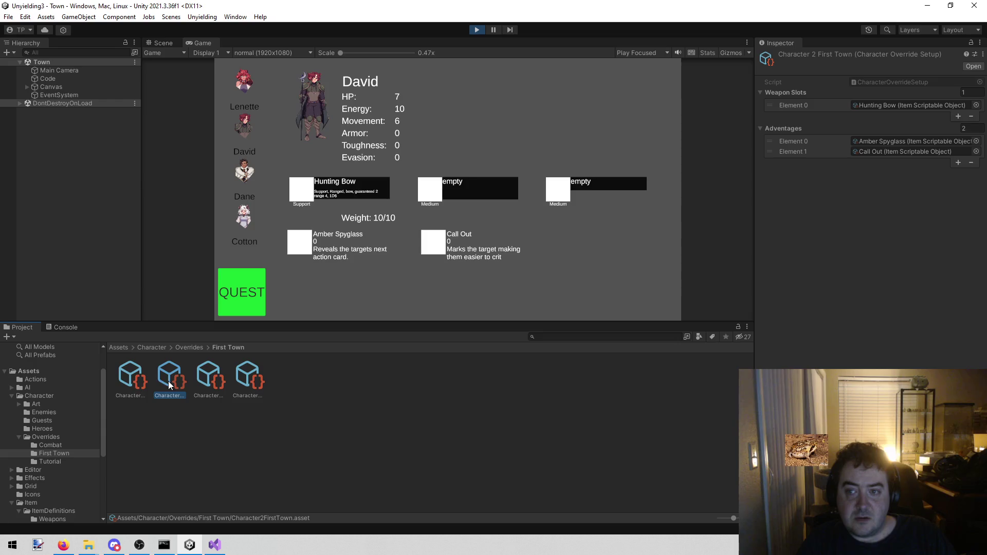
{"action": "left_click", "coordinate": [128, 385]}
{"action": "left_click", "coordinate": [215, 545]}
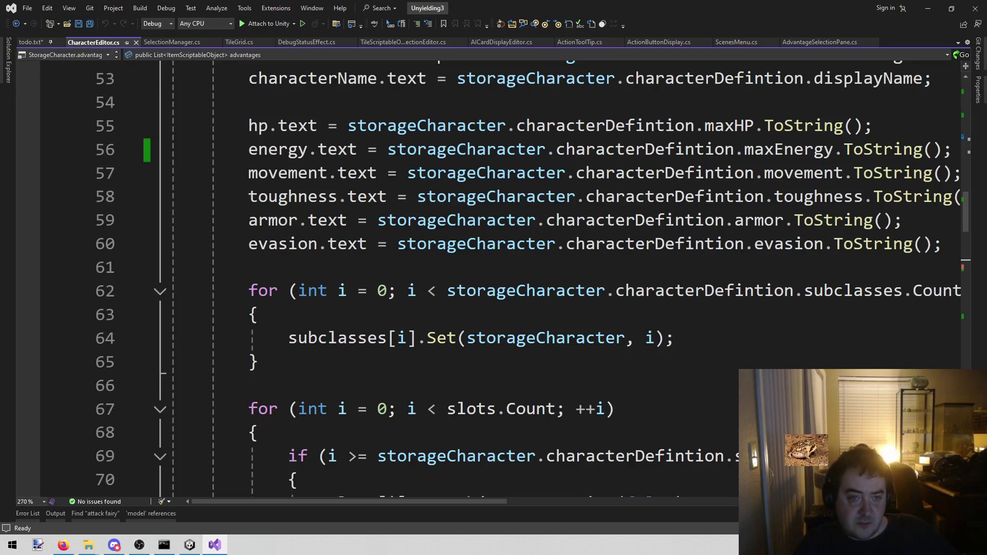
Breakpoint line 84's foreach over storageCharacter.advantages and attach the debugger to Unity
{"action": "key", "text": "F3"}
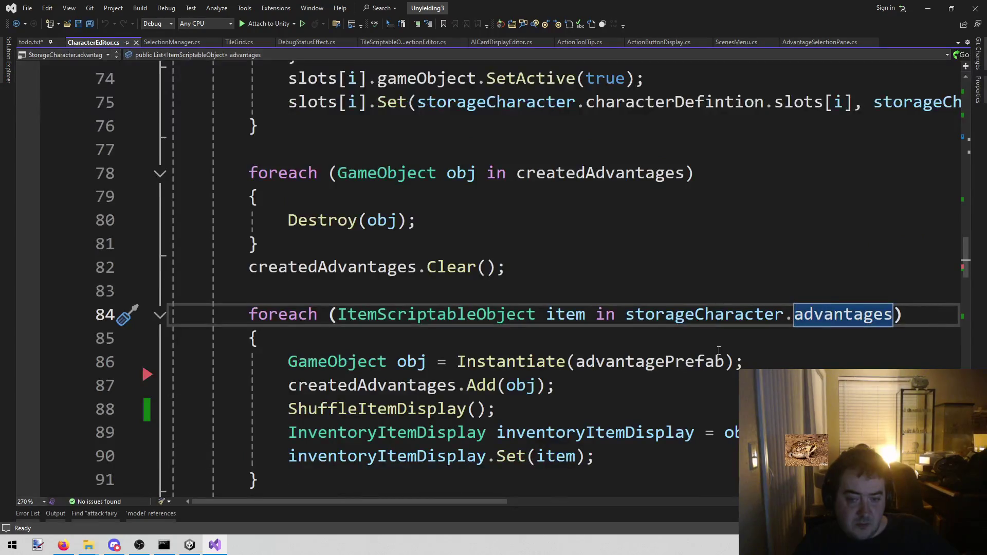
{"action": "scroll", "coordinate": [587, 212], "scroll_direction": "down", "scroll_amount": 1}
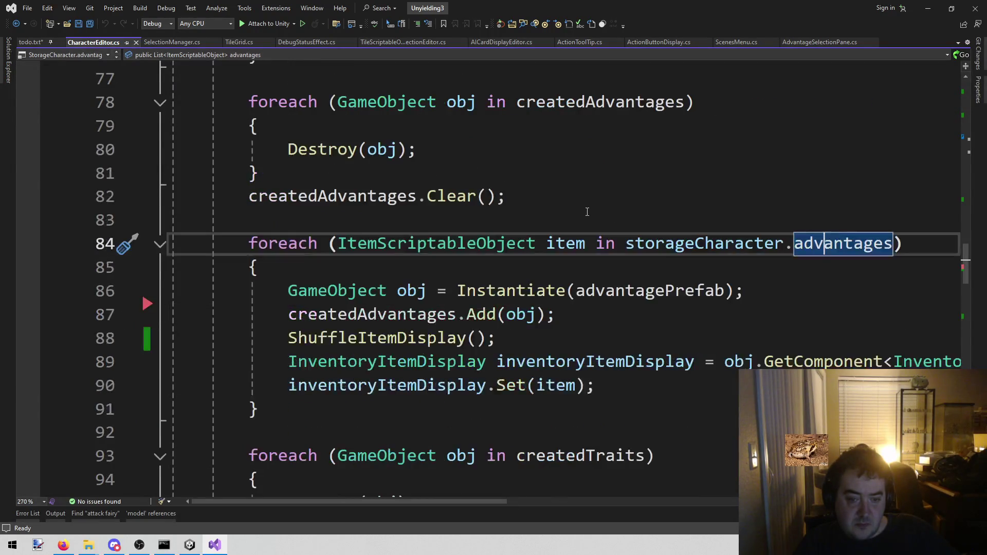
{"action": "scroll", "coordinate": [587, 211], "scroll_direction": "down", "scroll_amount": 1}
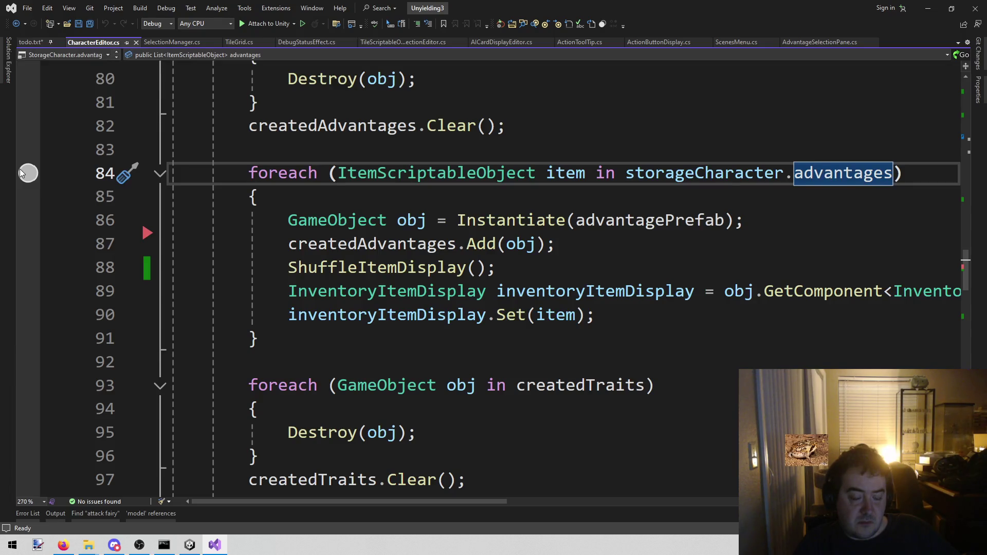
{"action": "scroll", "coordinate": [232, 239], "scroll_direction": "up", "scroll_amount": 13}
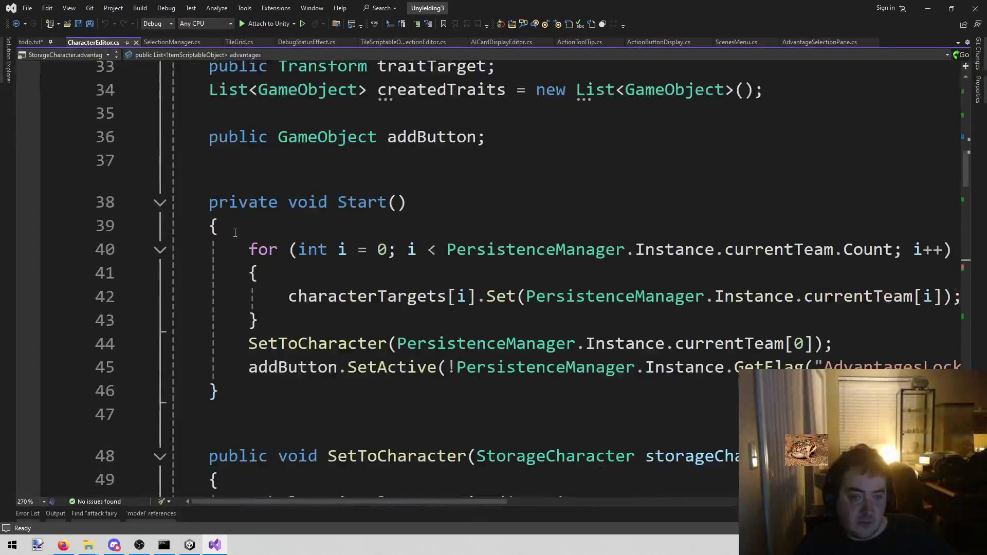
{"action": "scroll", "coordinate": [231, 239], "scroll_direction": "down", "scroll_amount": 14}
{"action": "scroll", "coordinate": [195, 274], "scroll_direction": "up", "scroll_amount": 4}
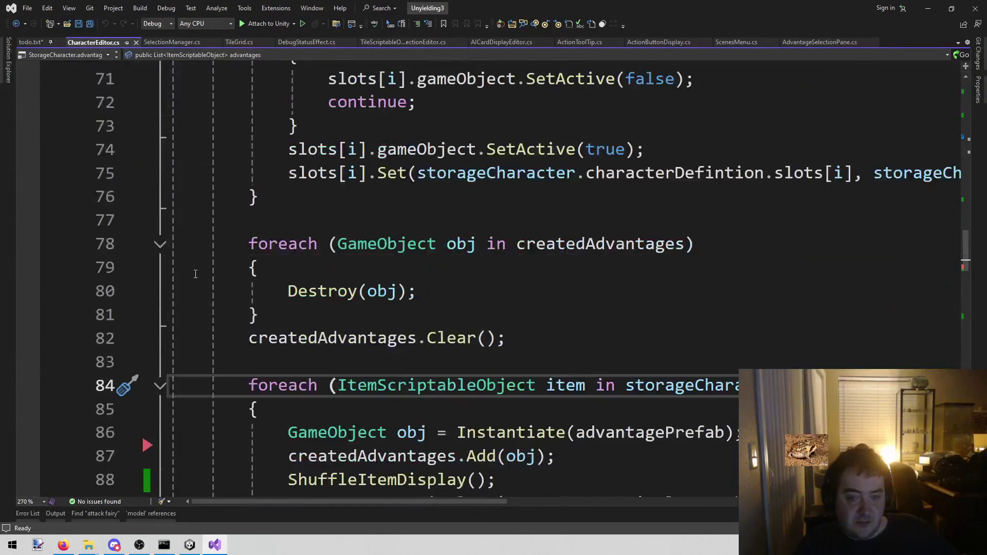
{"action": "left_click", "coordinate": [29, 394]}
{"action": "left_click", "coordinate": [272, 23]}
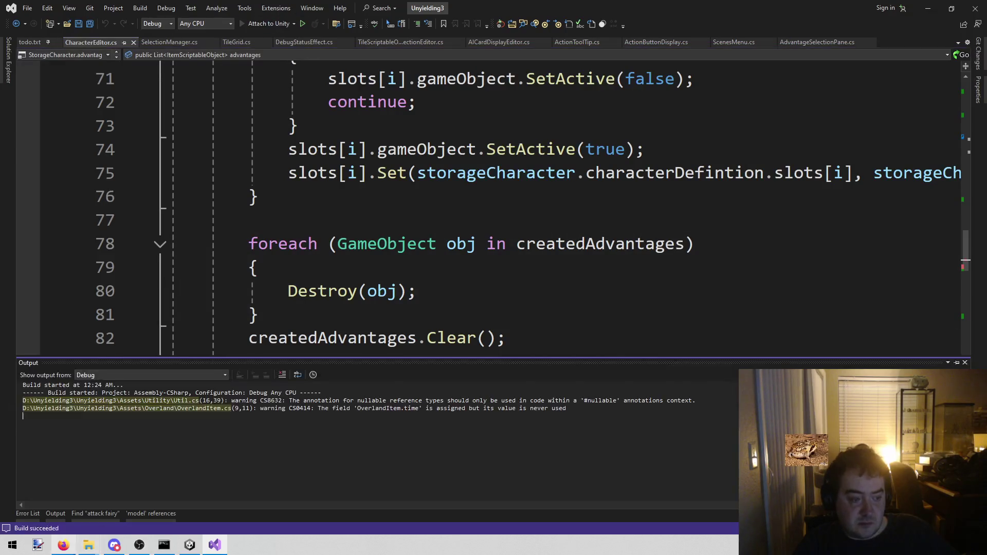
{"action": "left_click", "coordinate": [186, 549]}
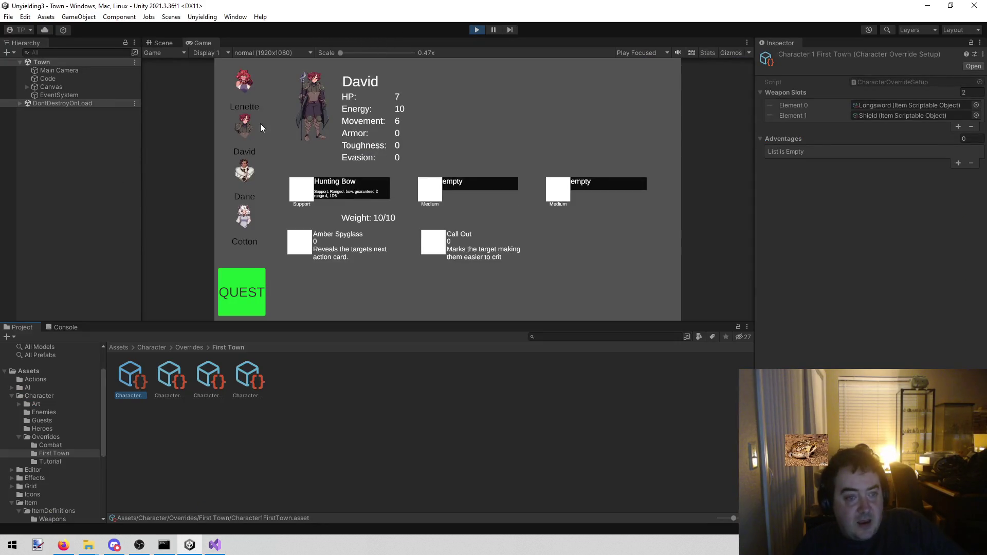
Select Lenette to hit the advantages breakpoint, stop debugging, and return to Unity
{"action": "left_click", "coordinate": [229, 257]}
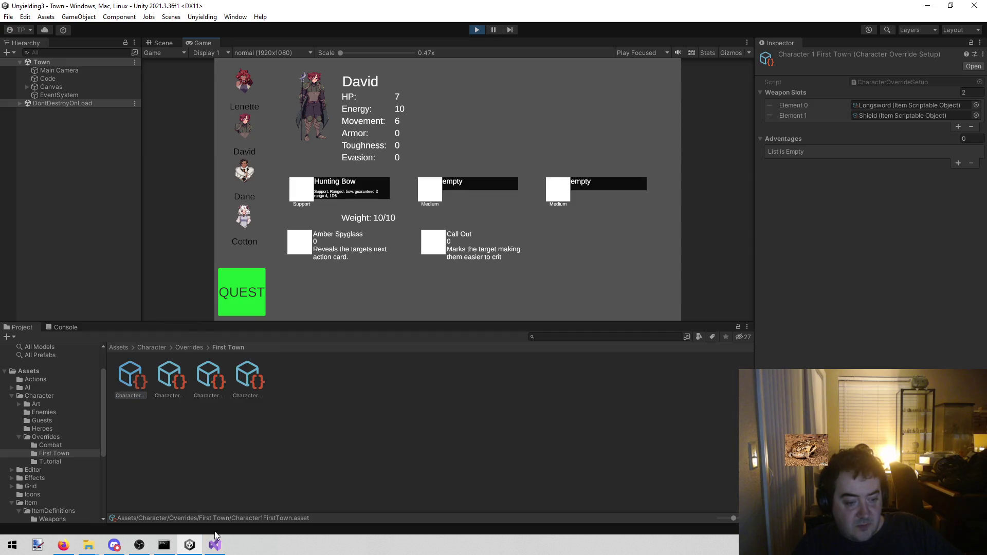
{"action": "left_click", "coordinate": [215, 542]}
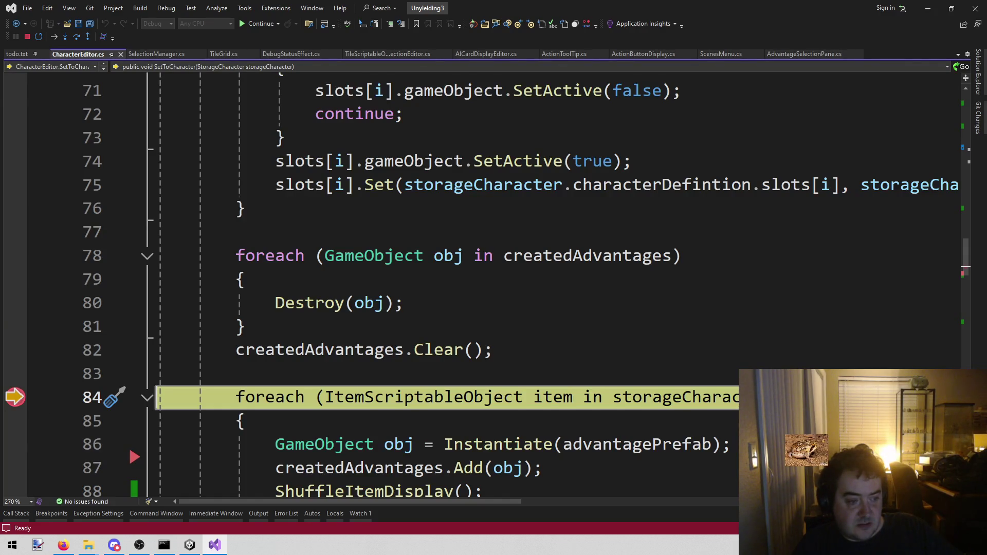
{"action": "left_click", "coordinate": [29, 37]}
{"action": "mouse_move", "coordinate": [177, 550]}
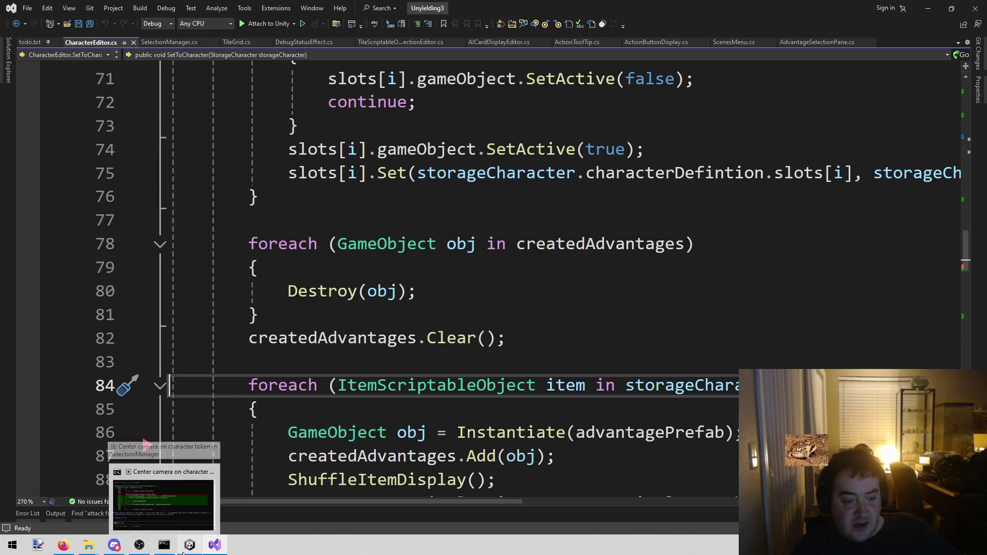
{"action": "left_click", "coordinate": [190, 545]}
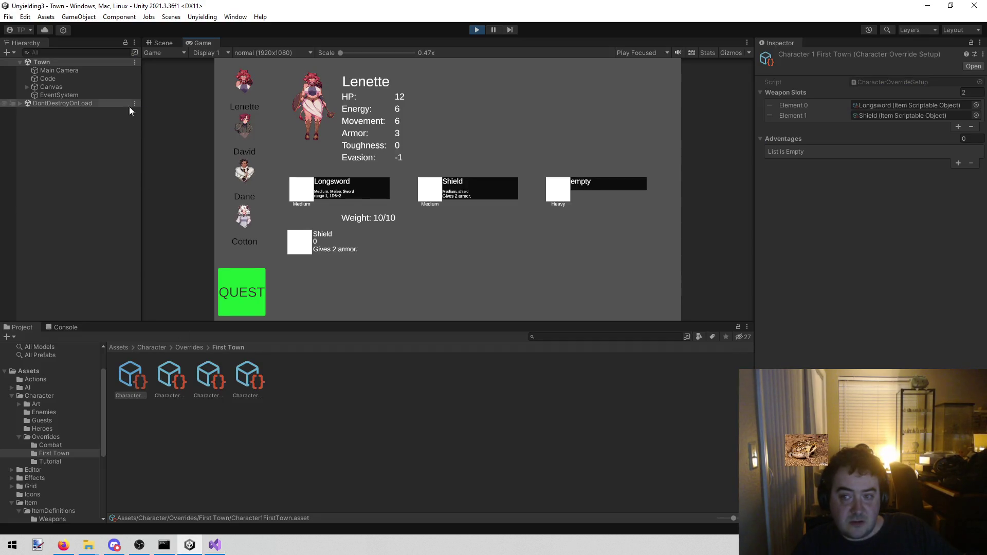
Review the override setups of all four First Town characters
{"action": "left_click", "coordinate": [176, 383]}
{"action": "left_click", "coordinate": [198, 383]}
{"action": "left_click", "coordinate": [230, 383]}
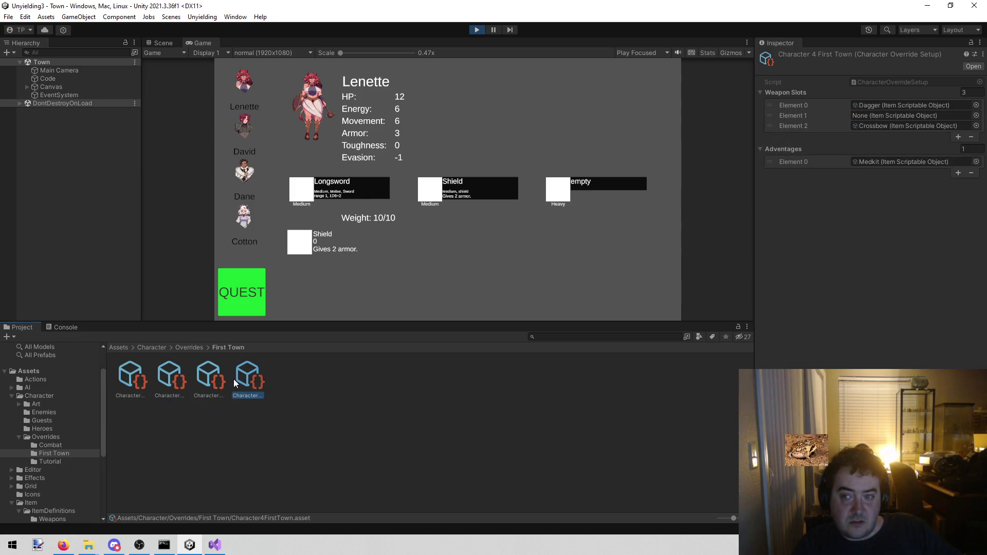
{"action": "left_click", "coordinate": [123, 377]}
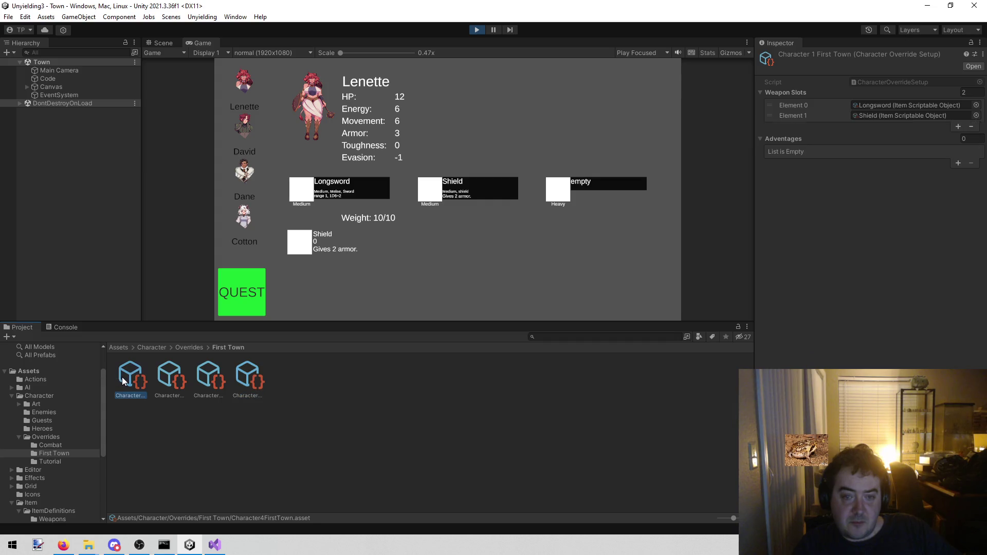
Select the Code object to inspect its Debug Startup and Character Editor settings
{"action": "left_click", "coordinate": [93, 79]}
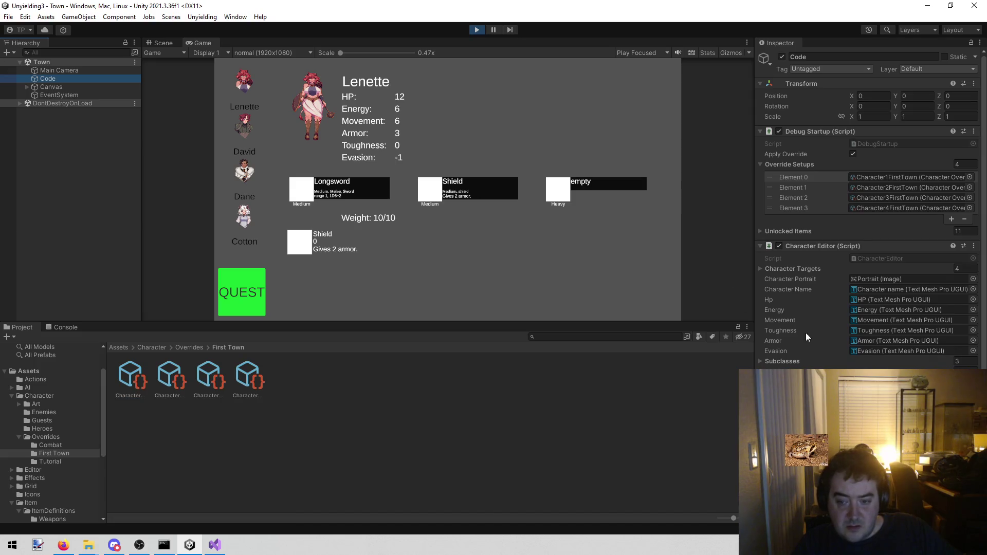
{"action": "scroll", "coordinate": [832, 342], "scroll_direction": "down", "scroll_amount": 1}
{"action": "scroll", "coordinate": [830, 340], "scroll_direction": "up", "scroll_amount": 1}
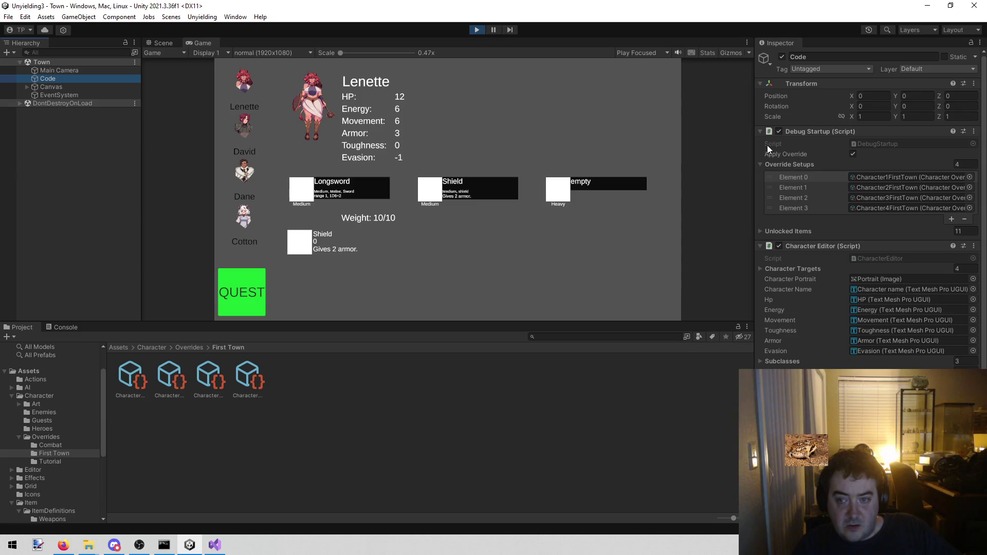
Search the entire solution for 'shield' and scroll through the results
{"action": "left_click", "coordinate": [215, 545]}
{"action": "key", "text": "ctrl+shift+f"}
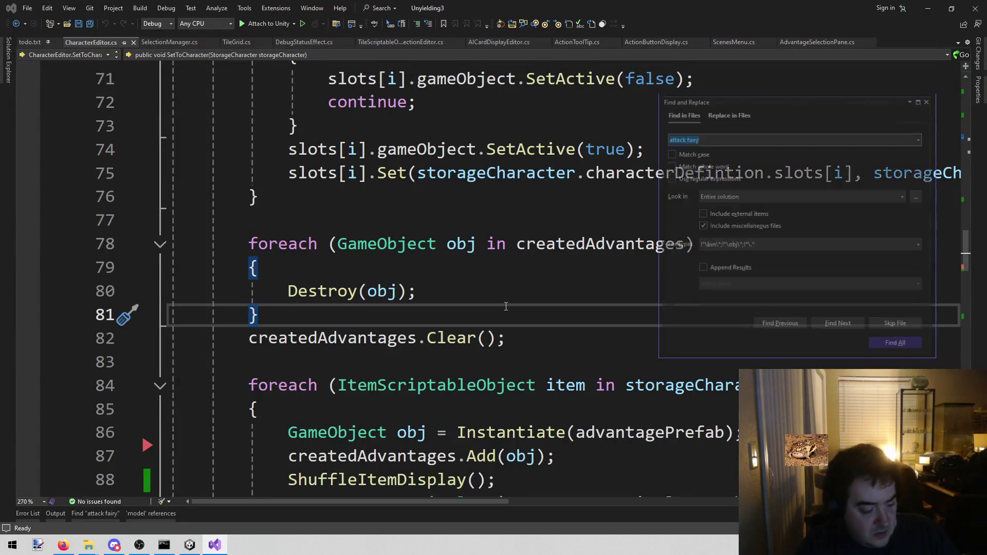
{"action": "type", "text": "shield"}
{"action": "key", "text": "Return"}
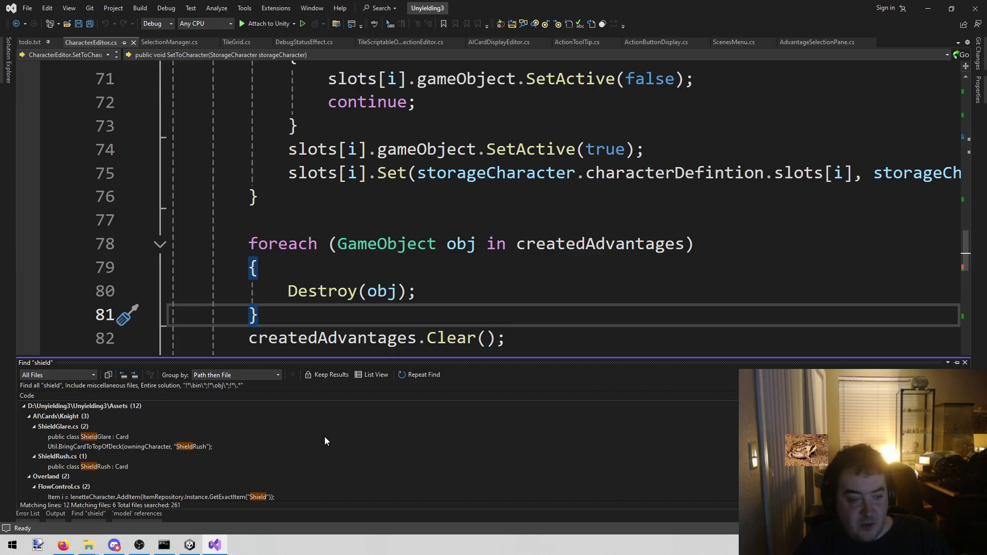
{"action": "scroll", "coordinate": [308, 439], "scroll_direction": "down", "scroll_amount": 2}
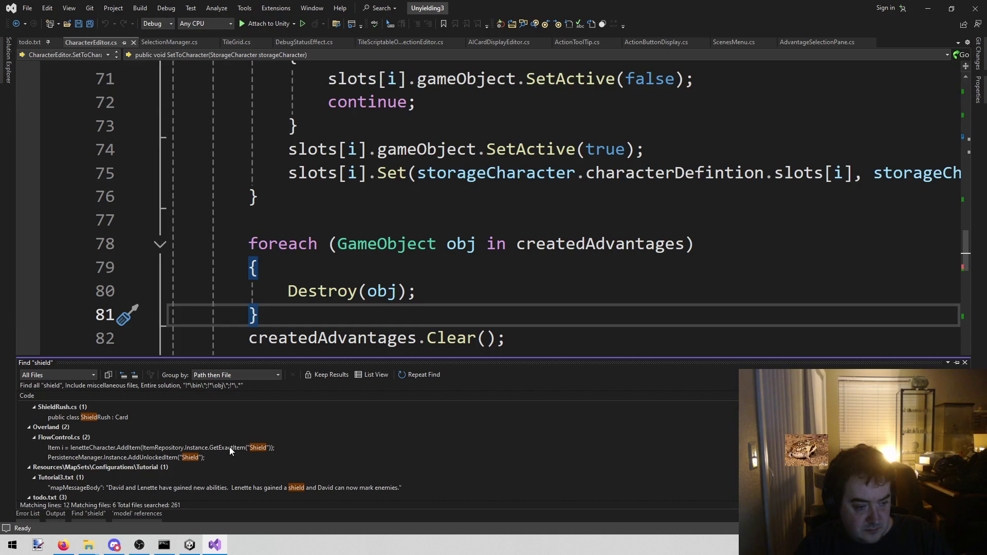
{"action": "scroll", "coordinate": [229, 446], "scroll_direction": "down", "scroll_amount": 1}
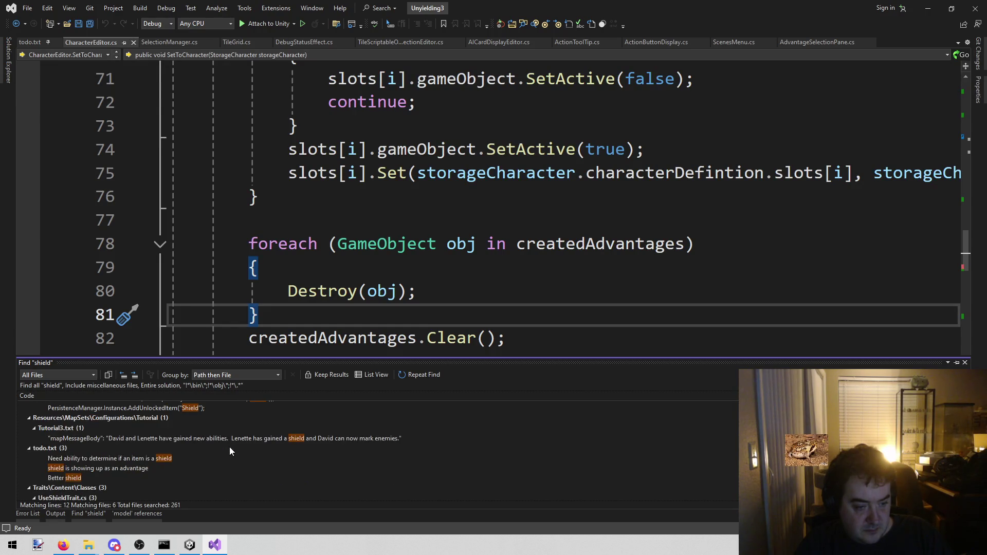
{"action": "scroll", "coordinate": [204, 449], "scroll_direction": "down", "scroll_amount": 1}
{"action": "scroll", "coordinate": [205, 454], "scroll_direction": "down", "scroll_amount": 1}
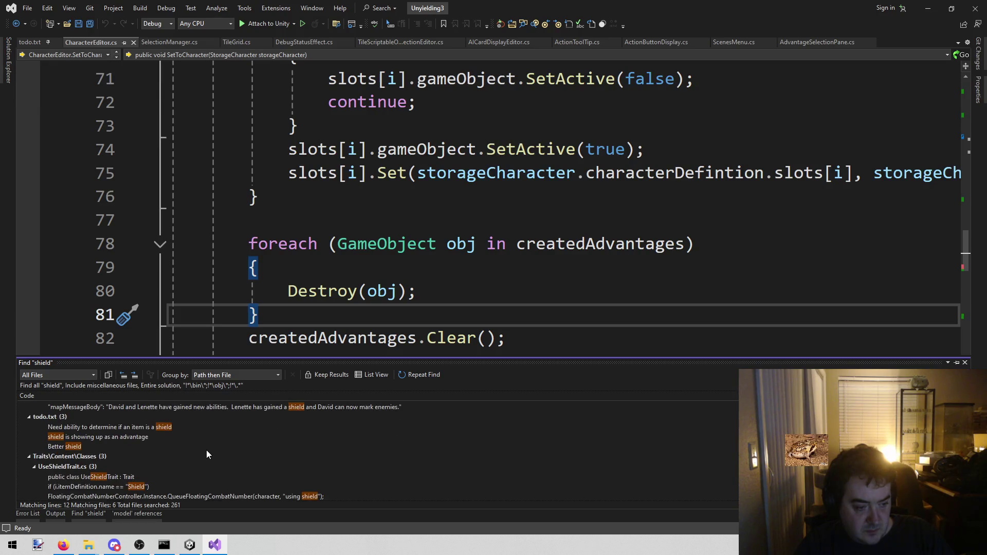
{"action": "scroll", "coordinate": [206, 451], "scroll_direction": "down", "scroll_amount": 1}
{"action": "scroll", "coordinate": [207, 452], "scroll_direction": "down", "scroll_amount": 1}
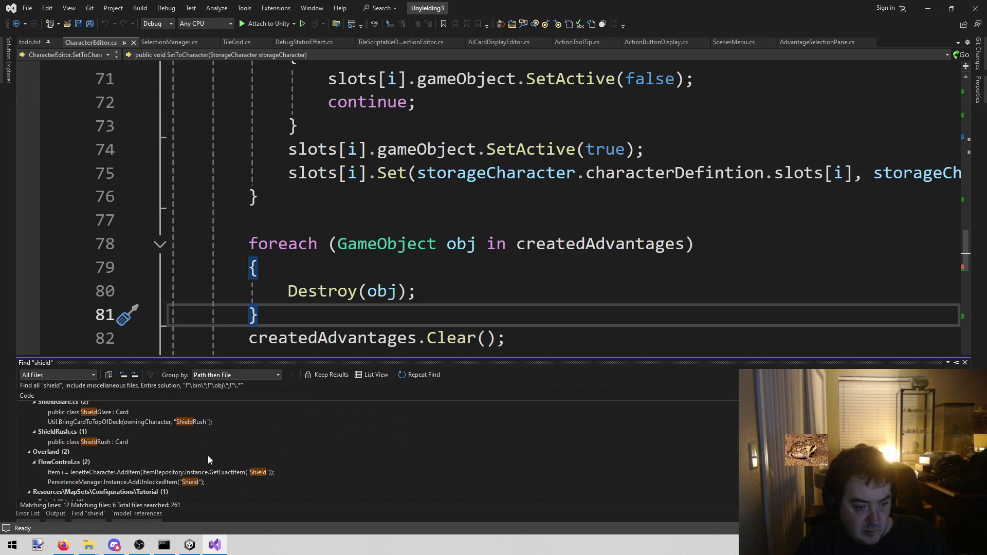
Open FlowControl.cs at the Shield line, highlight lenetteCharacter, then start Play in Unity
{"action": "left_click", "coordinate": [211, 472]}
{"action": "double_click", "coordinate": [211, 473]}
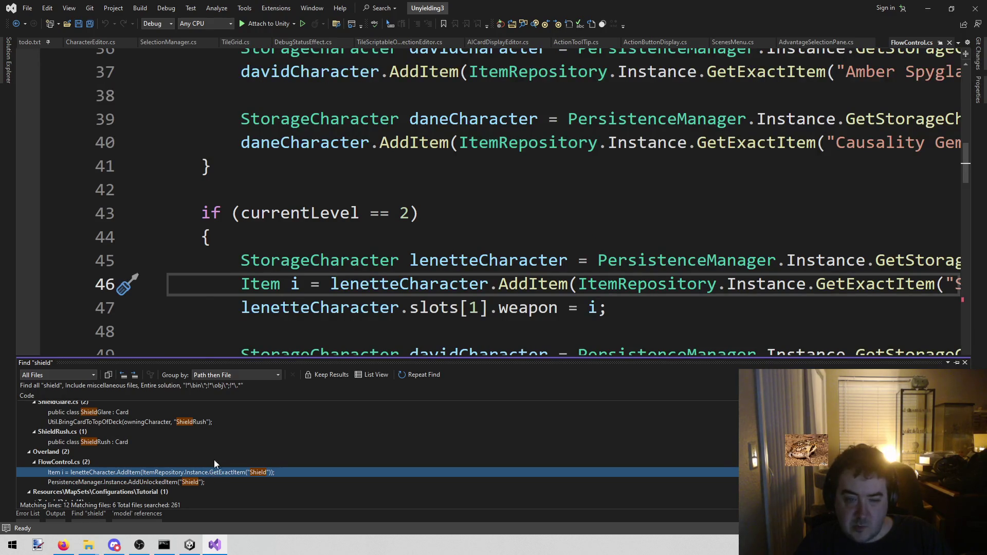
{"action": "left_click", "coordinate": [451, 260]}
{"action": "mouse_move", "coordinate": [308, 502]}
{"action": "left_mouse_down"}
{"action": "mouse_move", "coordinate": [559, 535]}
{"action": "mouse_move", "coordinate": [186, 516]}
{"action": "left_mouse_up"}
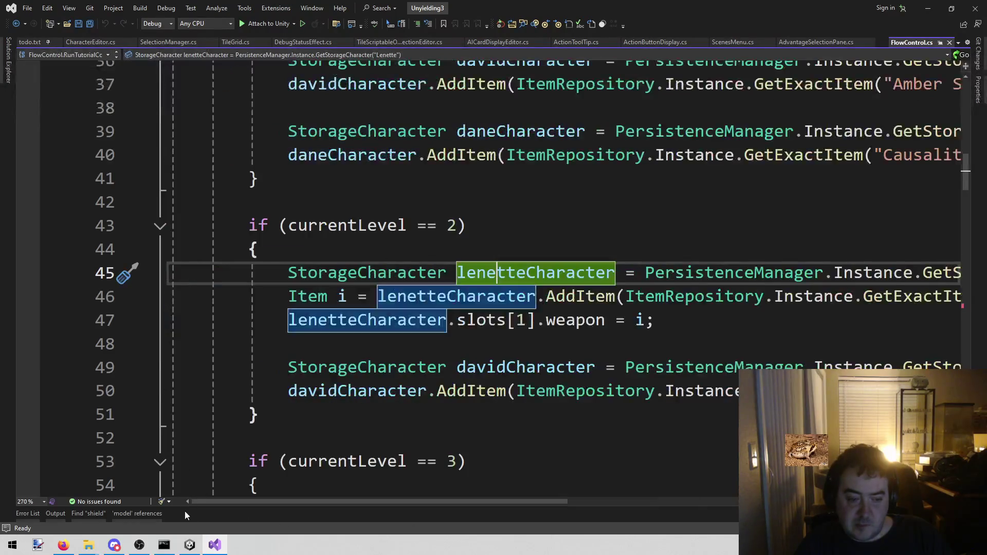
{"action": "left_click", "coordinate": [200, 546]}
{"action": "left_click", "coordinate": [479, 30]}
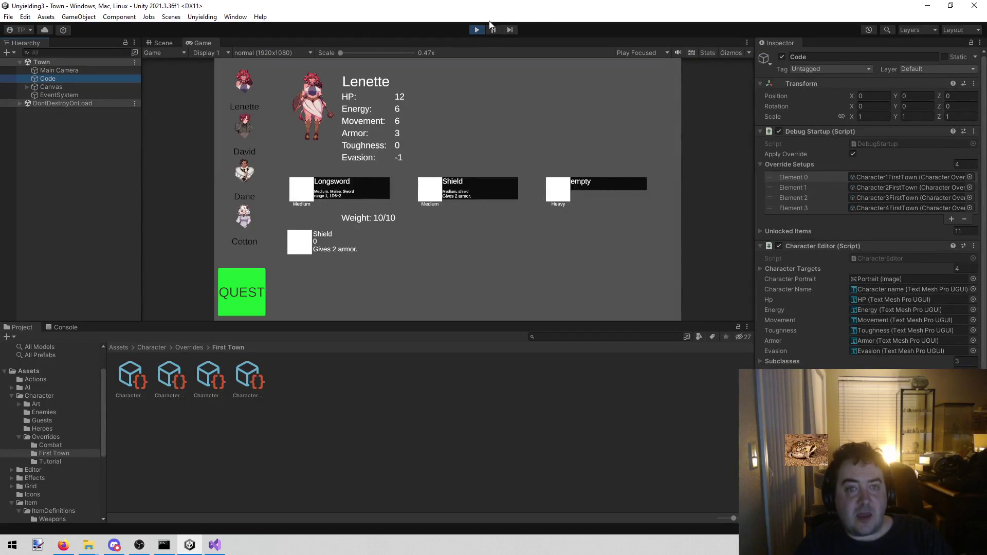
Stop the game and restart Play from the Tutorial Start scene
{"action": "left_click", "coordinate": [478, 30]}
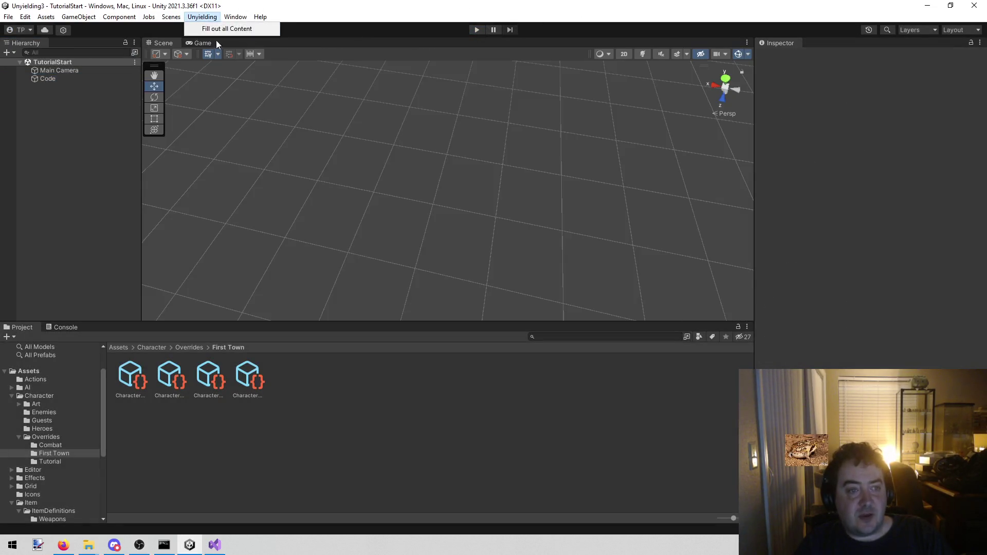
{"action": "left_click", "coordinate": [171, 17]}
{"action": "left_click", "coordinate": [195, 63]}
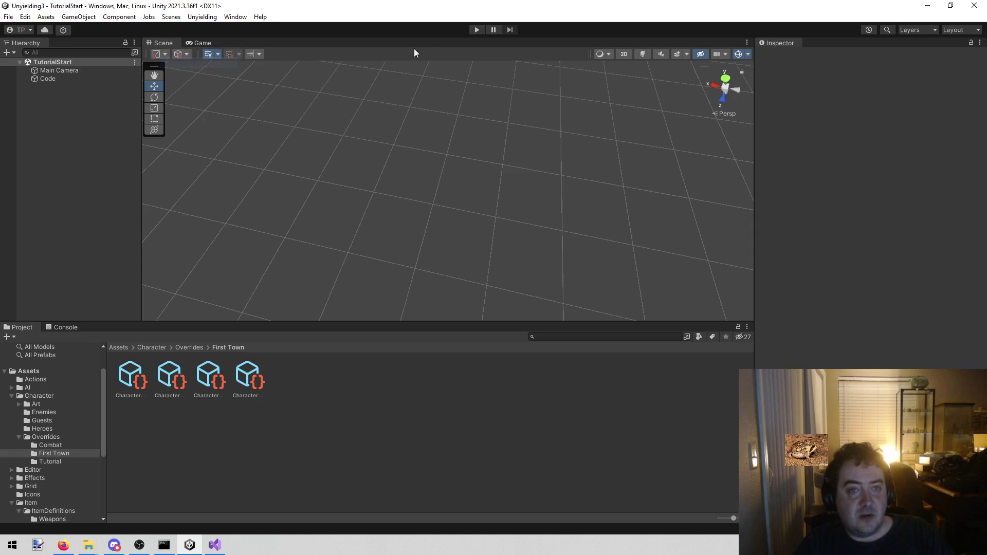
{"action": "left_click", "coordinate": [476, 30]}
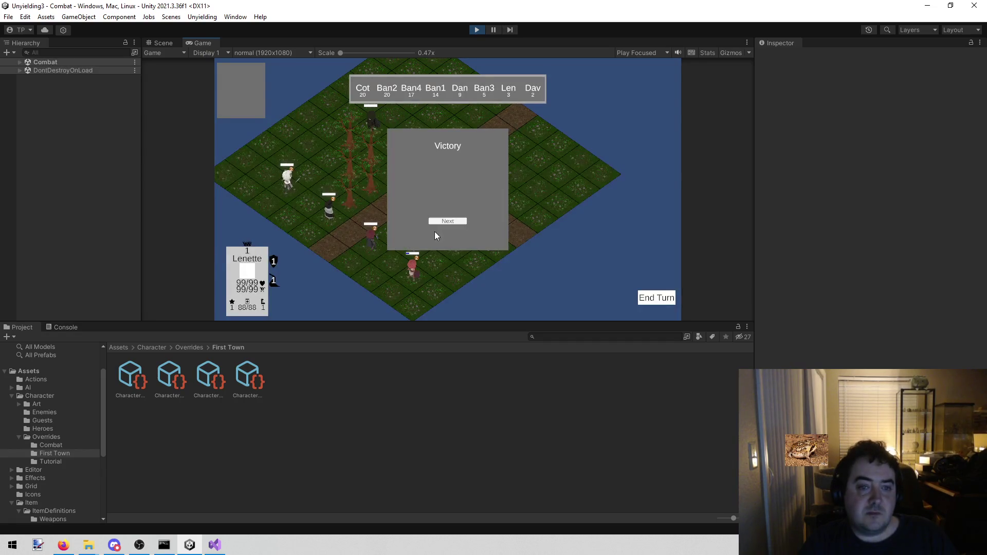
Click through the victory and new-item notices to reach the Town screen
{"action": "left_click", "coordinate": [443, 221]}
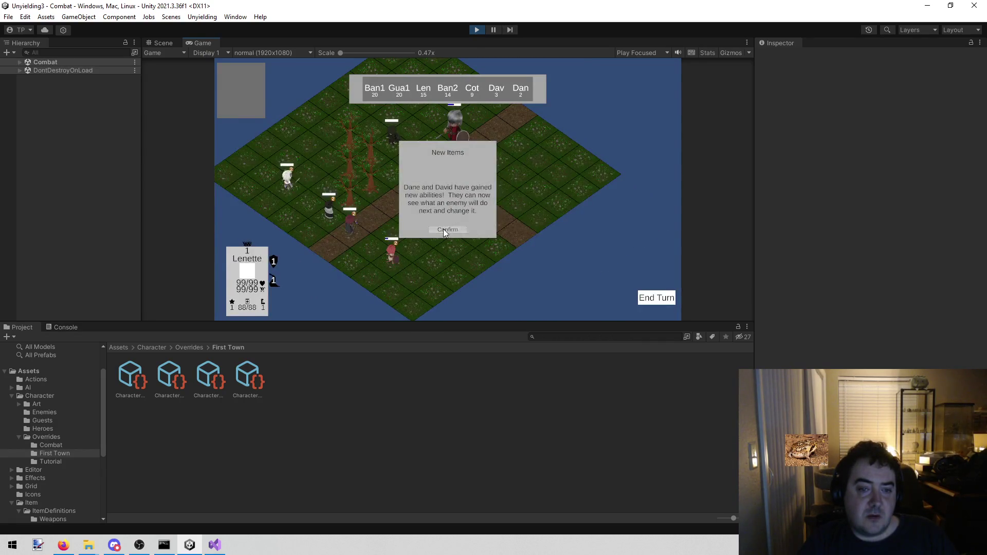
{"action": "left_click", "coordinate": [443, 230]}
{"action": "left_click", "coordinate": [447, 221]}
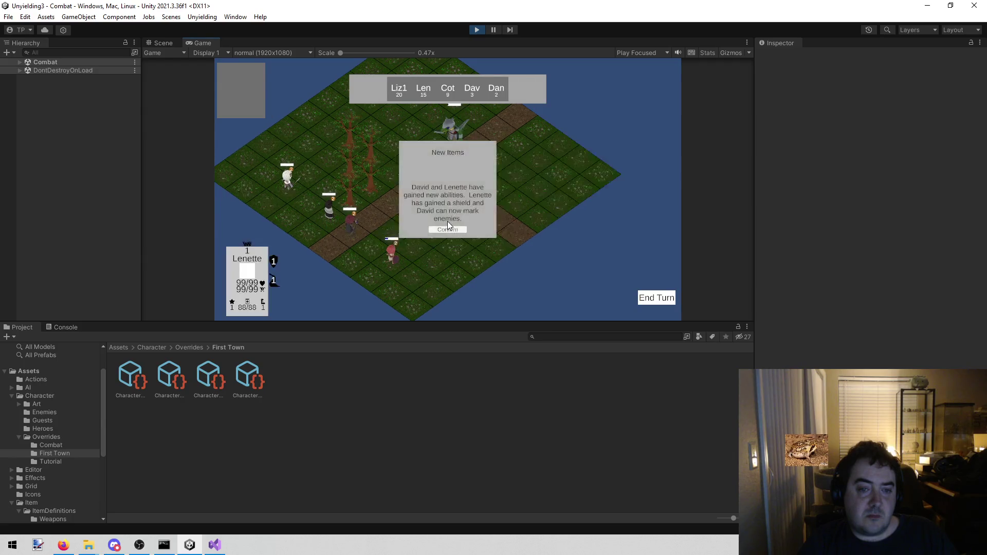
{"action": "left_click", "coordinate": [443, 230]}
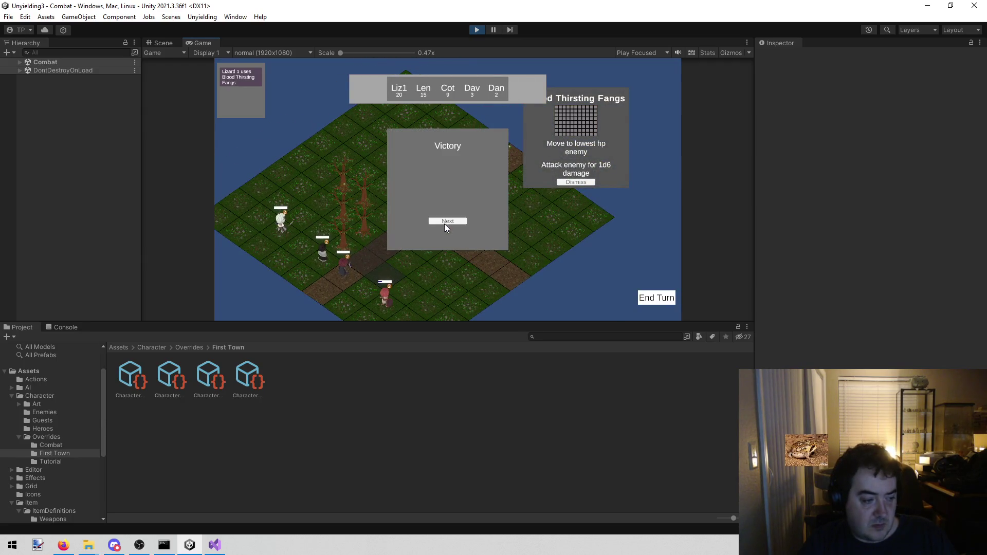
{"action": "left_click", "coordinate": [448, 221]}
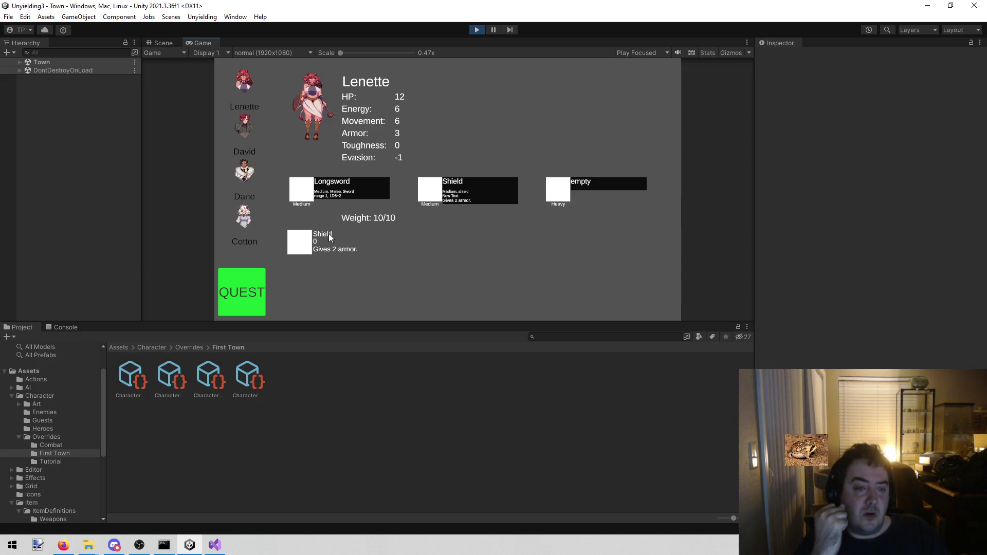
Stop the game, load the Town scene from Scenes, and play it
{"action": "left_click", "coordinate": [477, 30]}
{"action": "left_click", "coordinate": [202, 16]}
{"action": "mouse_move", "coordinate": [174, 21]}
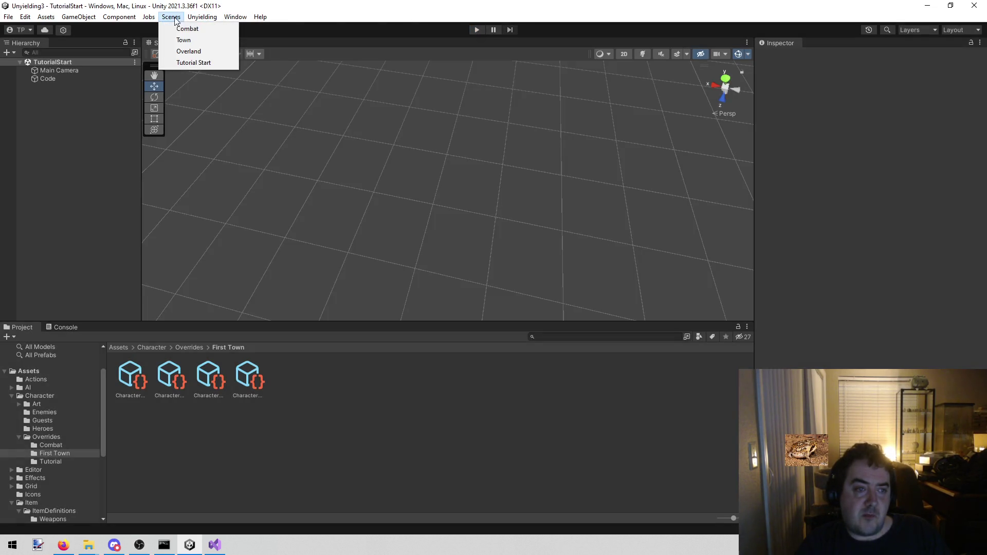
{"action": "left_click", "coordinate": [185, 40]}
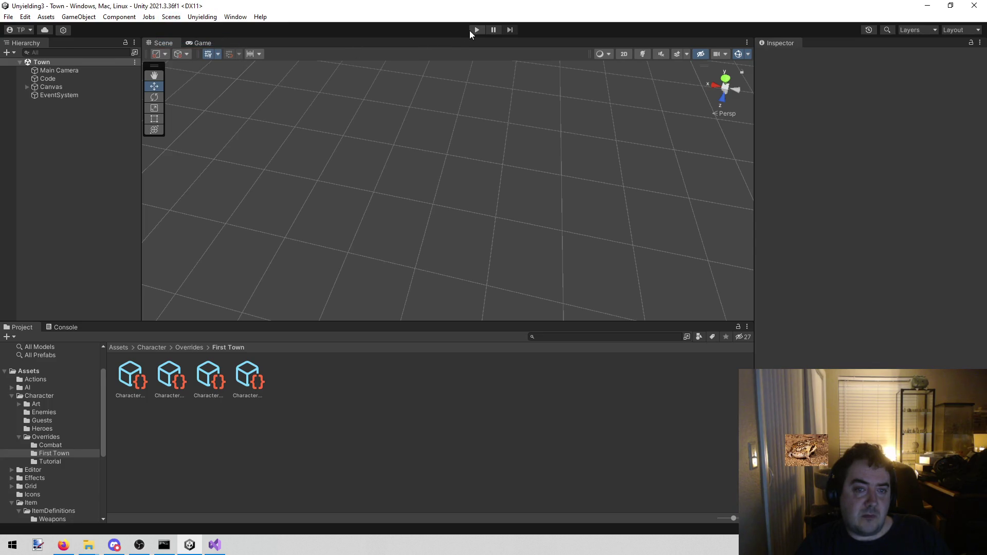
{"action": "left_click", "coordinate": [470, 31]}
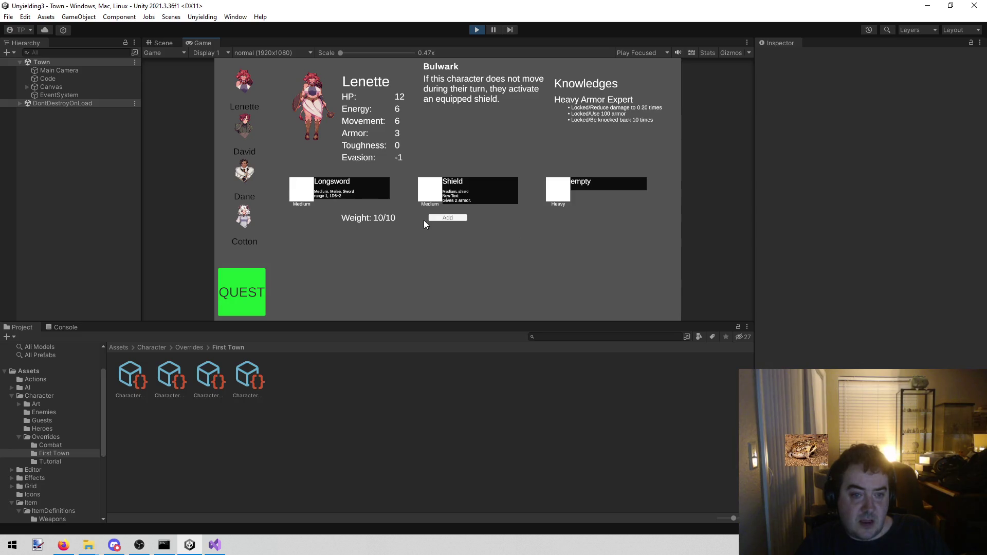
Check Lenette, David, Dane and Cotton's gear, then stop and return to Visual Studio
{"action": "left_click", "coordinate": [250, 147]}
{"action": "left_click", "coordinate": [247, 69]}
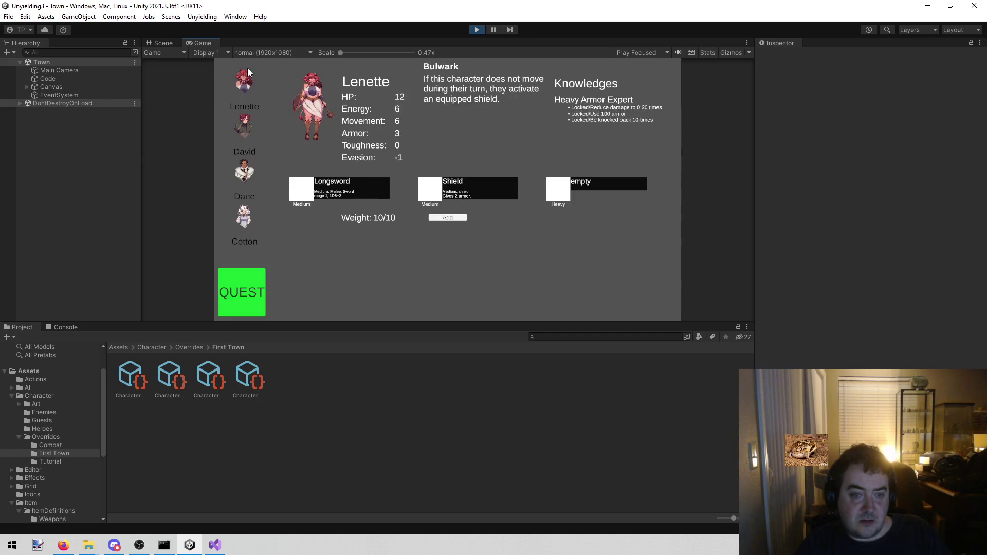
{"action": "left_click", "coordinate": [242, 134]}
{"action": "left_click", "coordinate": [241, 164]}
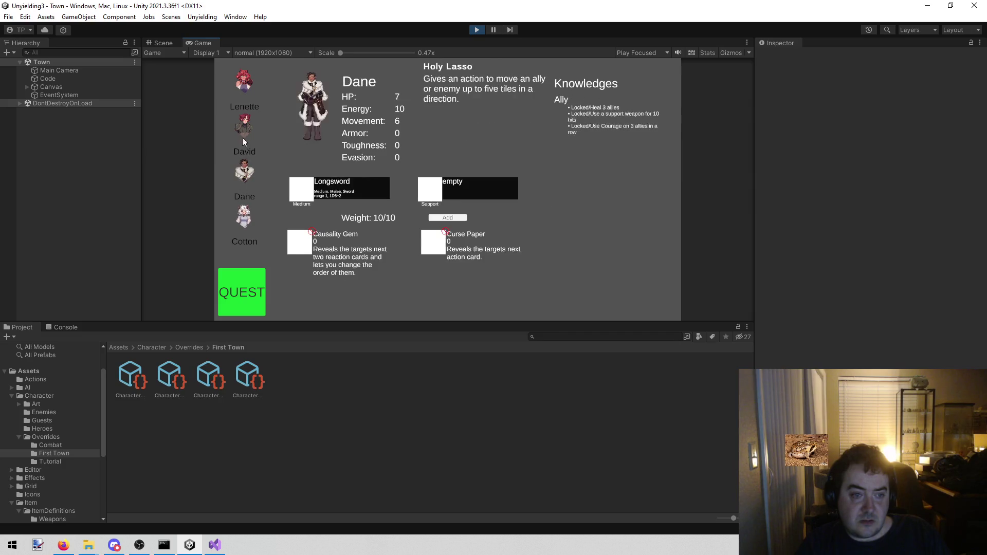
{"action": "left_click", "coordinate": [242, 131]}
{"action": "left_click", "coordinate": [243, 173]}
{"action": "left_click", "coordinate": [243, 216]}
{"action": "left_click", "coordinate": [245, 175]}
{"action": "left_click", "coordinate": [248, 96]}
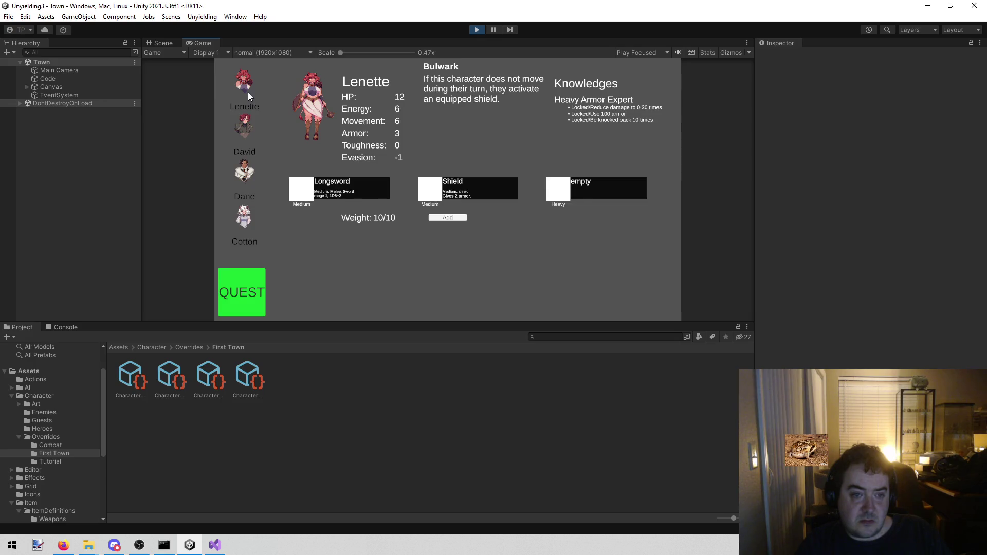
{"action": "left_click", "coordinate": [476, 29]}
{"action": "left_click", "coordinate": [214, 544]}
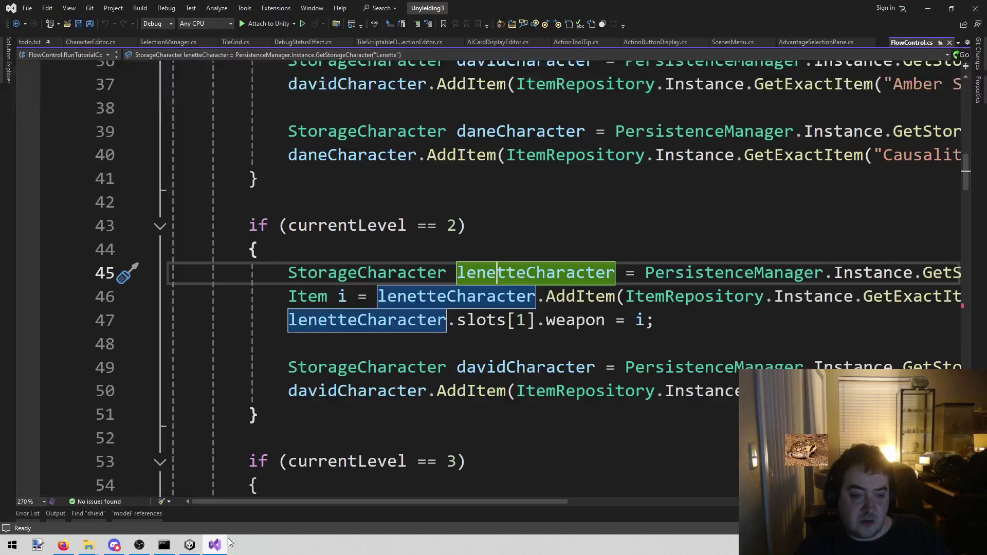
Back in Unity, load the TutorialStart scene and start Play
{"action": "left_click", "coordinate": [190, 545]}
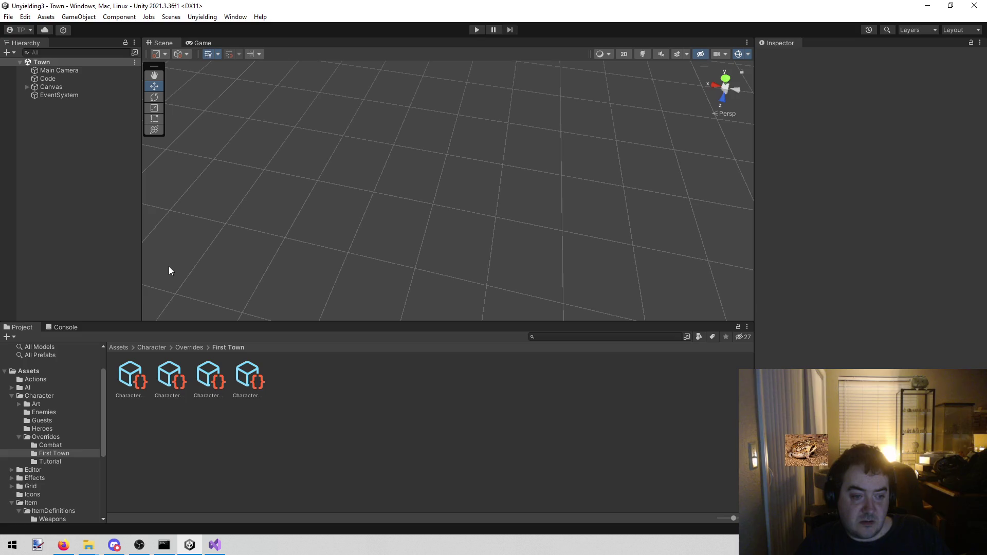
{"action": "left_click", "coordinate": [201, 18]}
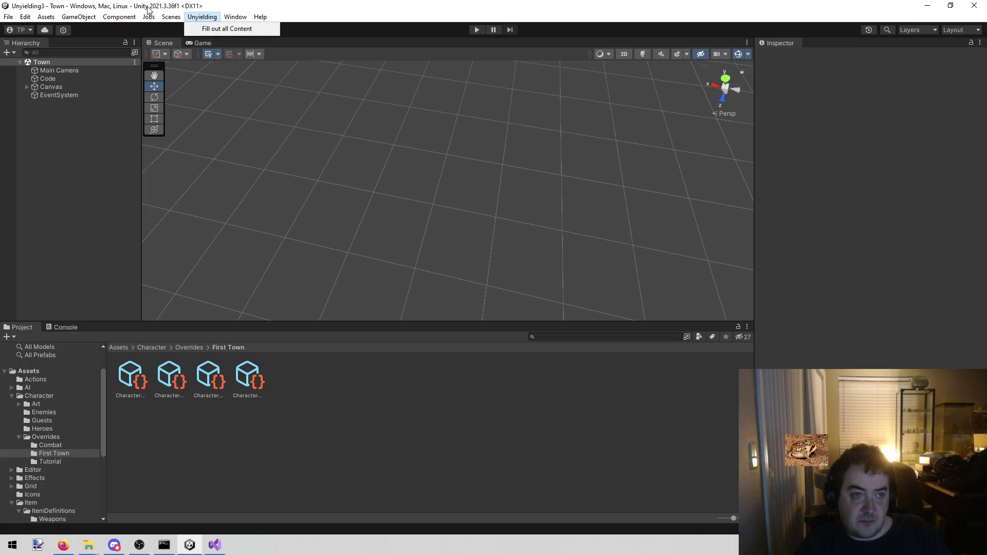
{"action": "mouse_move", "coordinate": [172, 17]}
{"action": "left_click", "coordinate": [205, 63]}
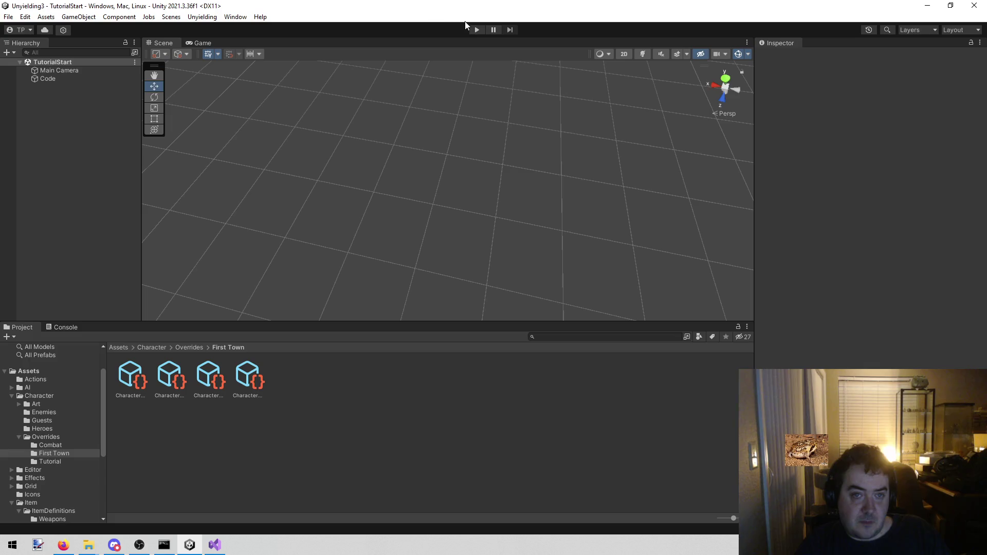
{"action": "left_click", "coordinate": [472, 31]}
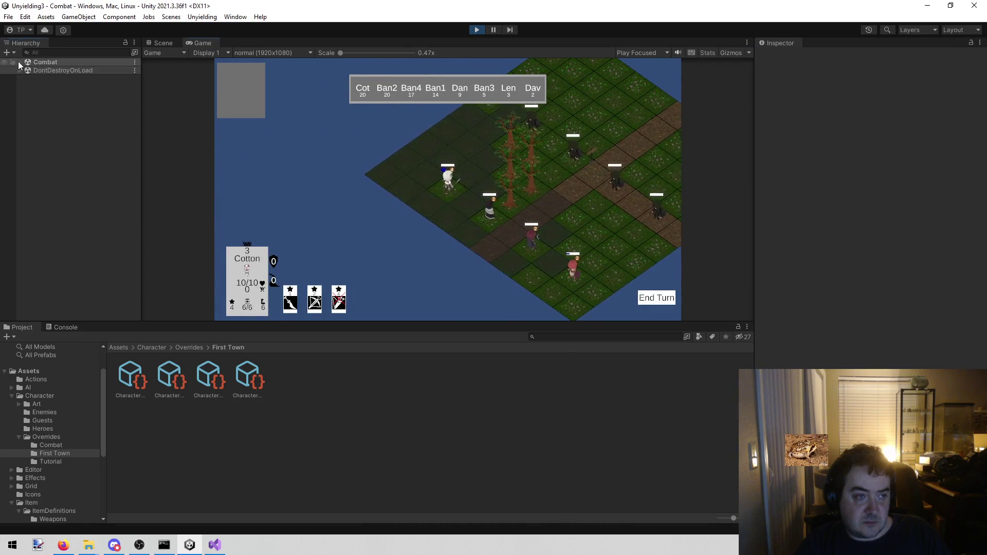
End Cotton's and Dane's turns, dismiss the bandits' Chop info, then stop playing
{"action": "left_click", "coordinate": [19, 62]}
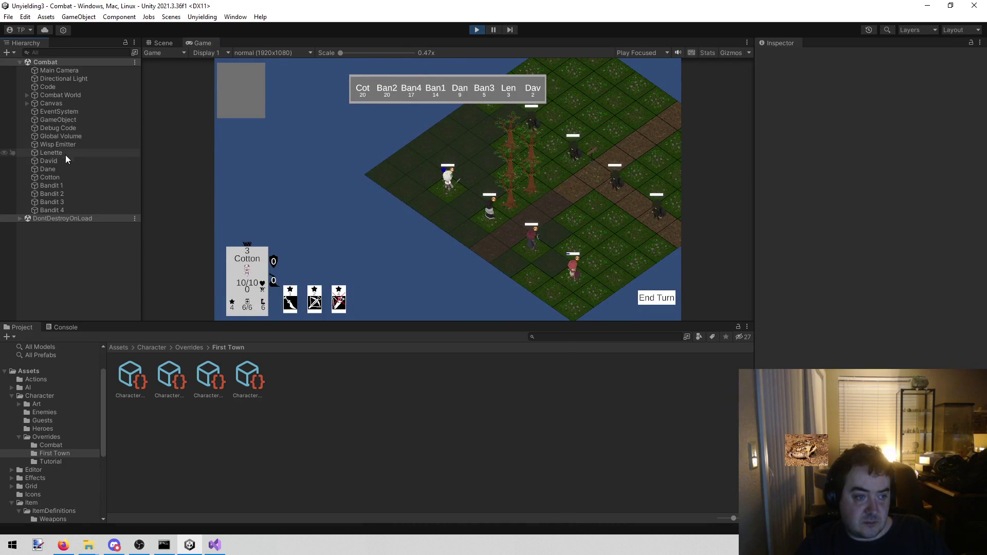
{"action": "left_click", "coordinate": [647, 297]}
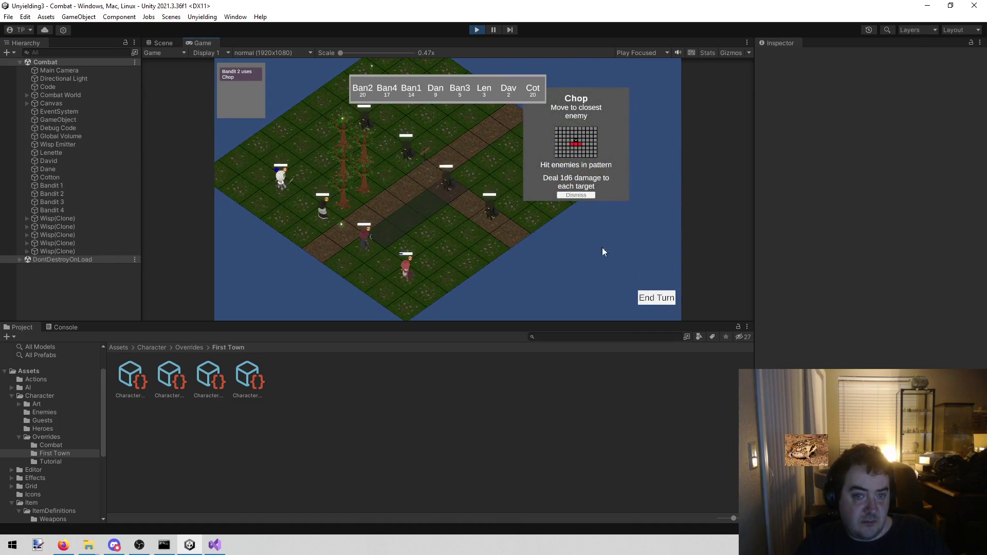
{"action": "left_click", "coordinate": [566, 195]}
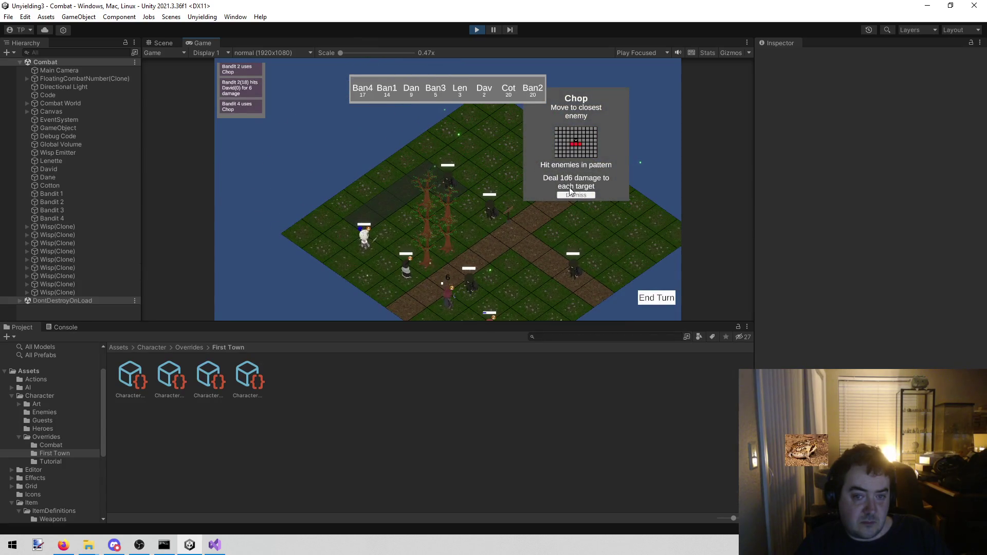
{"action": "left_click", "coordinate": [571, 194]}
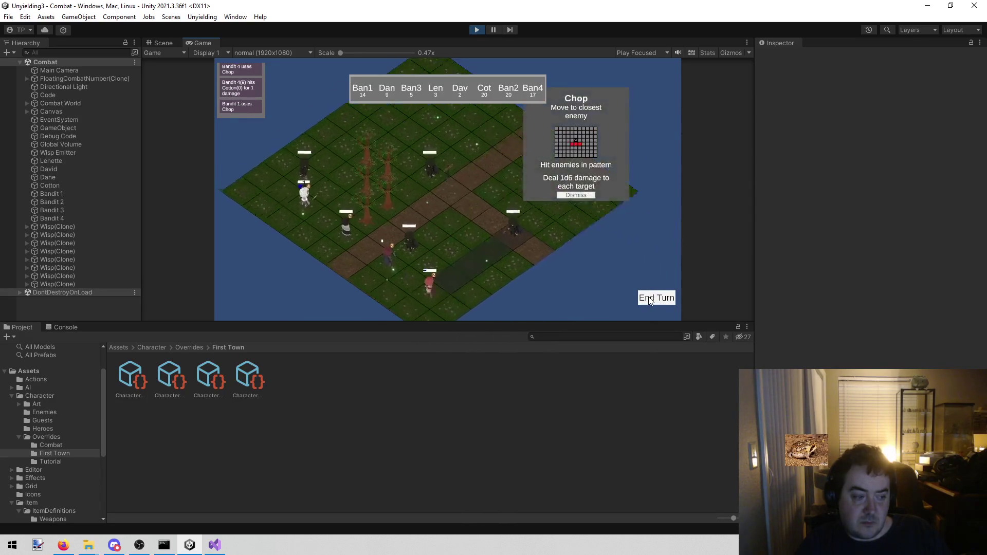
{"action": "left_click", "coordinate": [577, 195]}
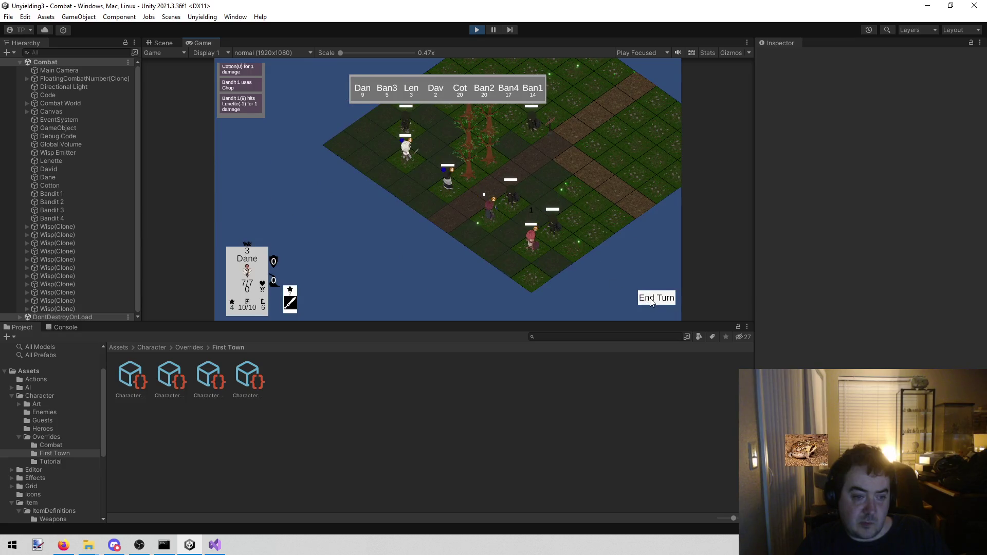
{"action": "left_click", "coordinate": [649, 298]}
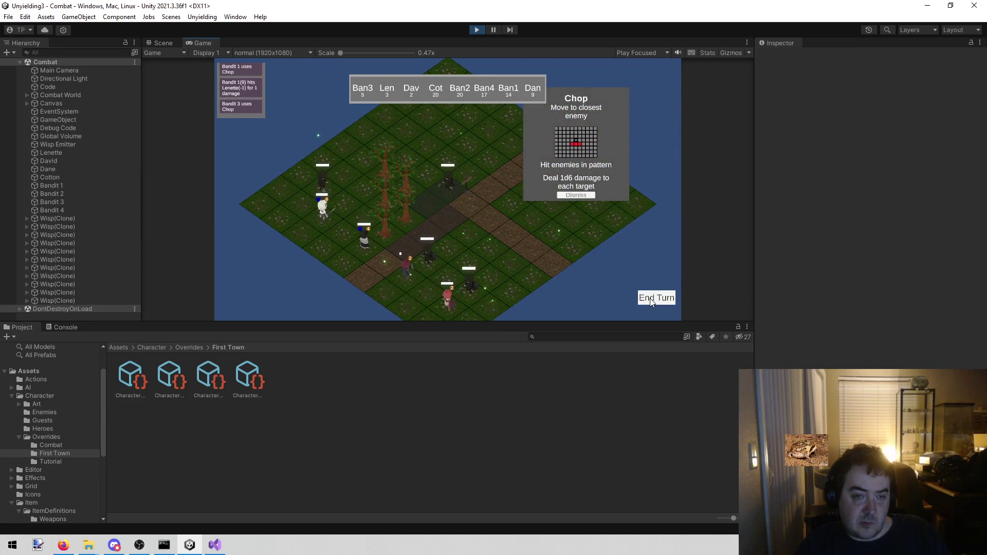
{"action": "left_click", "coordinate": [585, 196]}
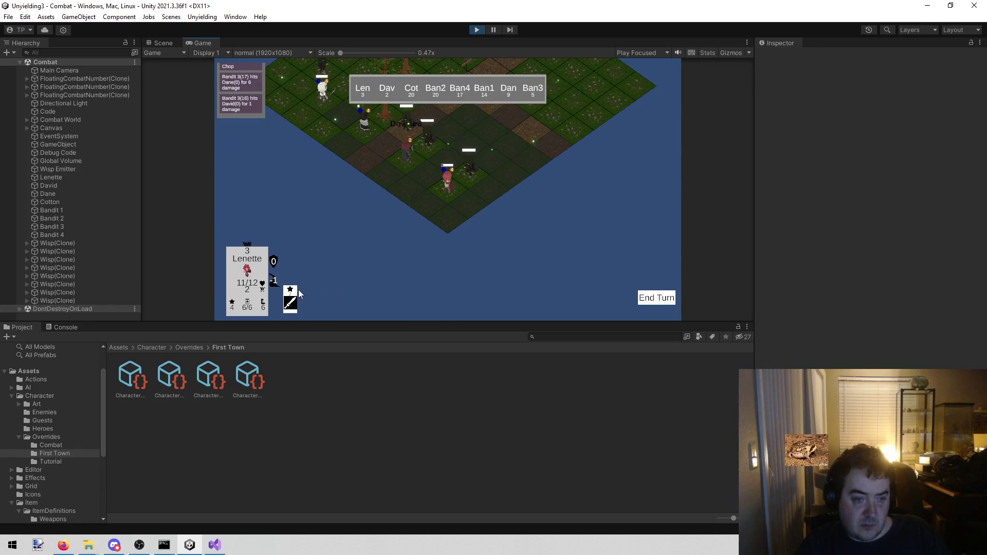
{"action": "left_click", "coordinate": [476, 29]}
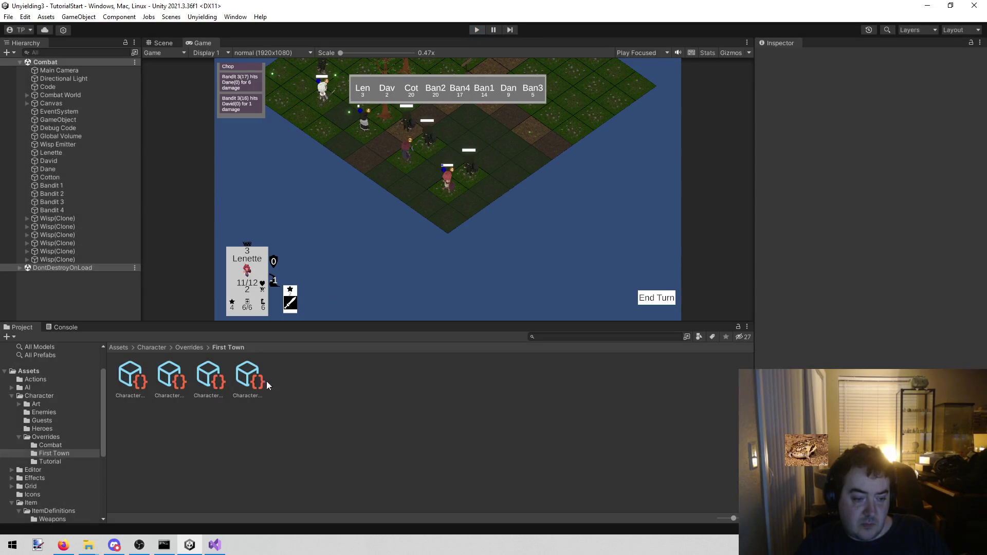
In FlowControl.cs, select the slots[1].weapon assignment on line 47
{"action": "left_click", "coordinate": [215, 545]}
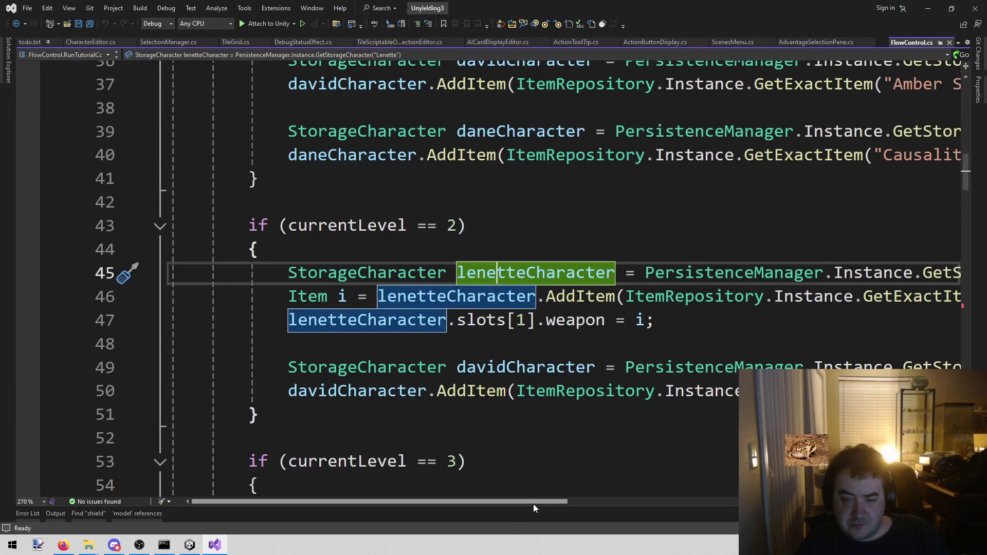
{"action": "left_click_drag", "start_coordinate": [530, 502], "coordinate": [571, 504]}
{"action": "mouse_move", "coordinate": [561, 320]}
{"action": "left_mouse_down"}
{"action": "mouse_move", "coordinate": [249, 320]}
{"action": "mouse_move", "coordinate": [205, 344]}
{"action": "mouse_move", "coordinate": [294, 321]}
{"action": "mouse_move", "coordinate": [204, 320]}
{"action": "left_mouse_up"}
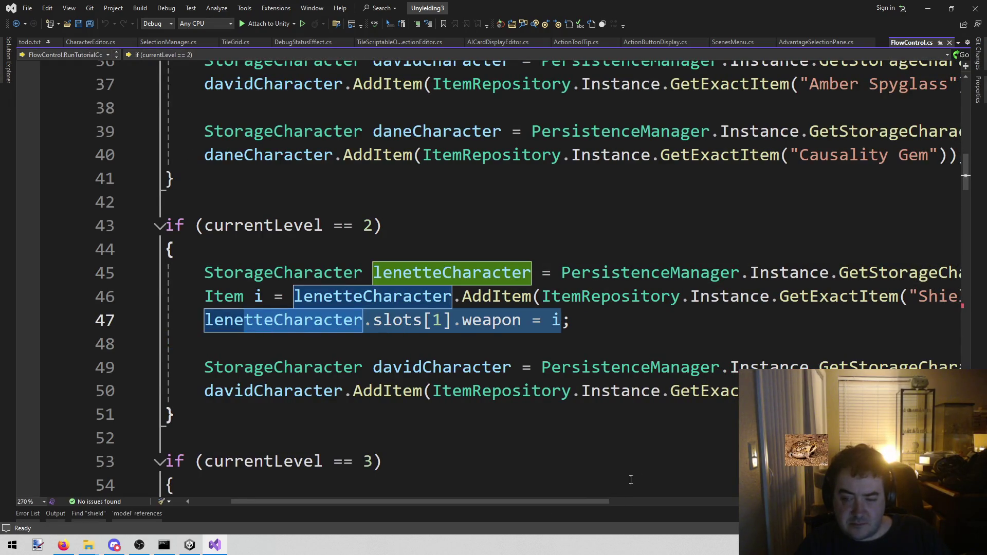
{"action": "mouse_move", "coordinate": [526, 498]}
{"action": "left_mouse_down"}
{"action": "mouse_move", "coordinate": [690, 512]}
{"action": "mouse_move", "coordinate": [456, 514]}
{"action": "left_mouse_up"}
{"action": "mouse_move", "coordinate": [485, 504]}
{"action": "left_mouse_down"}
{"action": "mouse_move", "coordinate": [652, 504]}
{"action": "mouse_move", "coordinate": [476, 523]}
{"action": "mouse_move", "coordinate": [560, 503]}
{"action": "mouse_move", "coordinate": [532, 514]}
{"action": "left_mouse_up"}
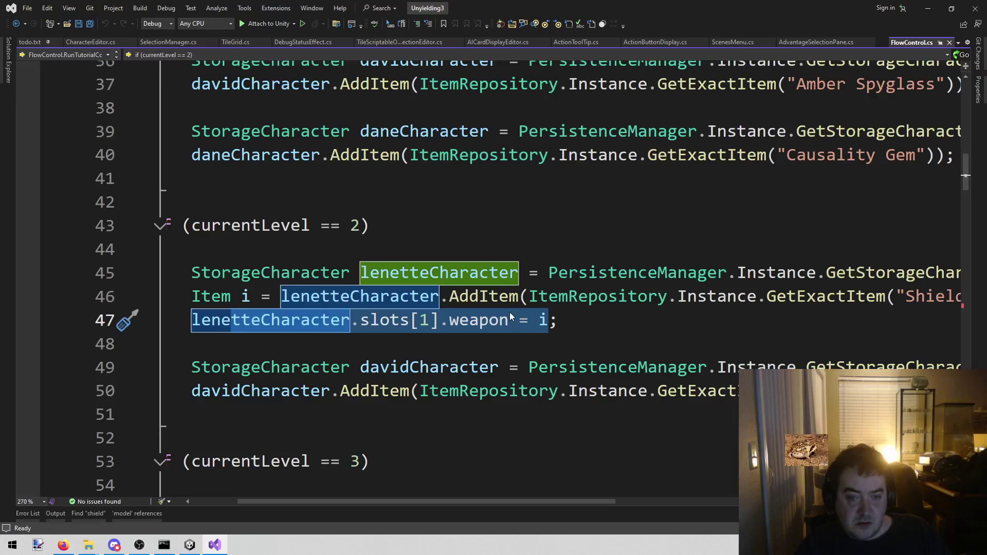
Open the code actions menu for the AddItem call on line 46
{"action": "left_click", "coordinate": [469, 296]}
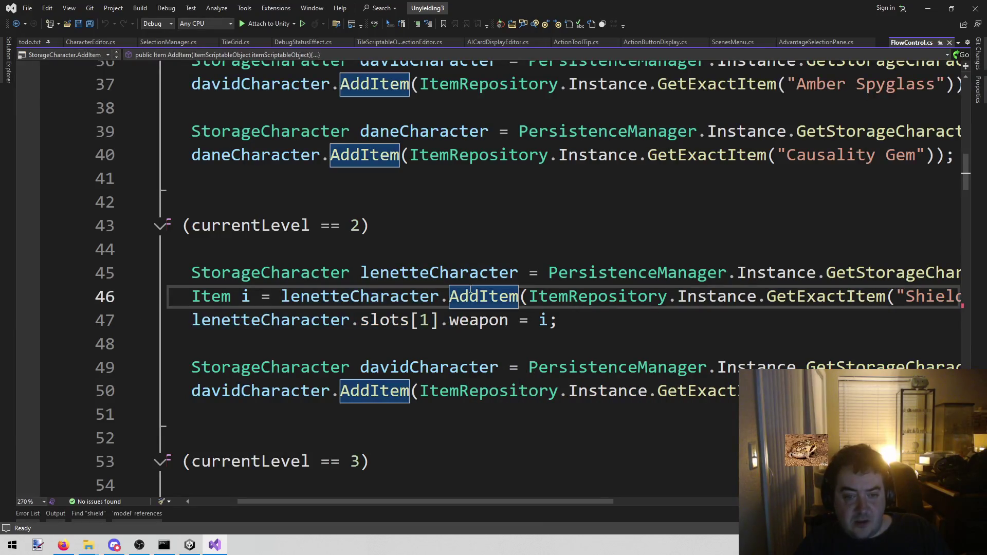
{"action": "mouse_move", "coordinate": [470, 291]}
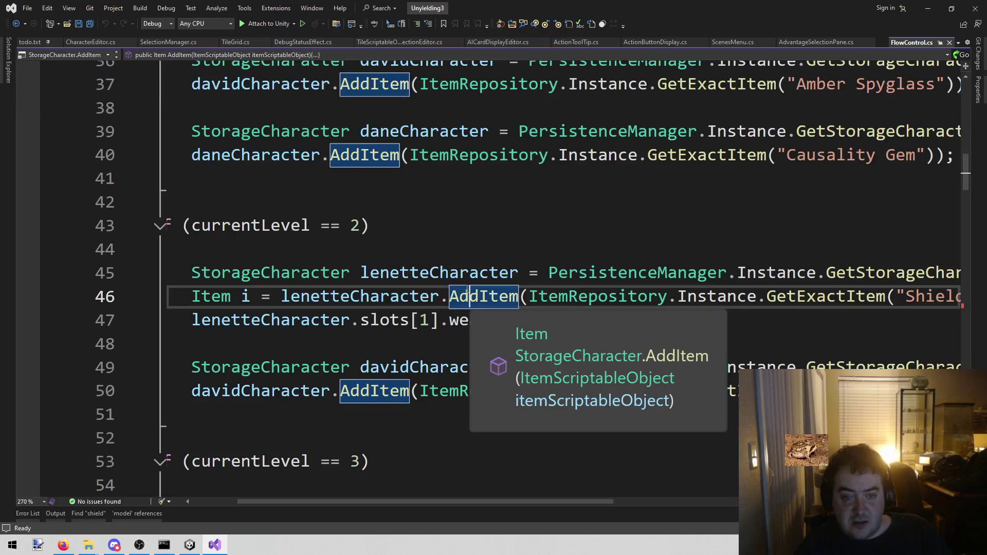
{"action": "right_click", "coordinate": [441, 296]}
{"action": "key", "text": "Escape"}
{"action": "right_click", "coordinate": [477, 296]}
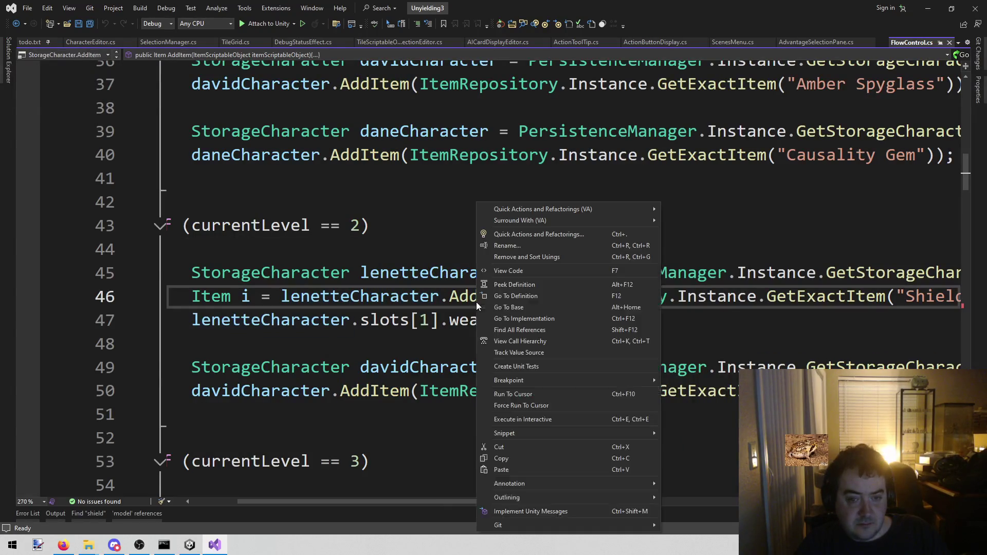
{"action": "left_click", "coordinate": [541, 298]}
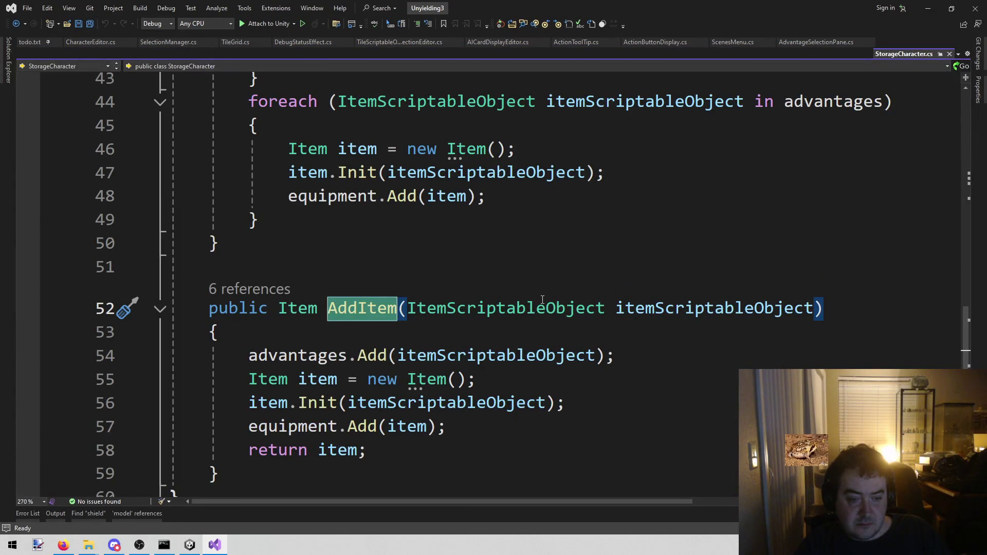
{"action": "left_click", "coordinate": [368, 380]}
{"action": "mouse_move", "coordinate": [249, 379]}
{"action": "left_mouse_down"}
{"action": "mouse_move", "coordinate": [644, 403]}
{"action": "mouse_move", "coordinate": [632, 418]}
{"action": "mouse_move", "coordinate": [630, 402]}
{"action": "left_mouse_up"}
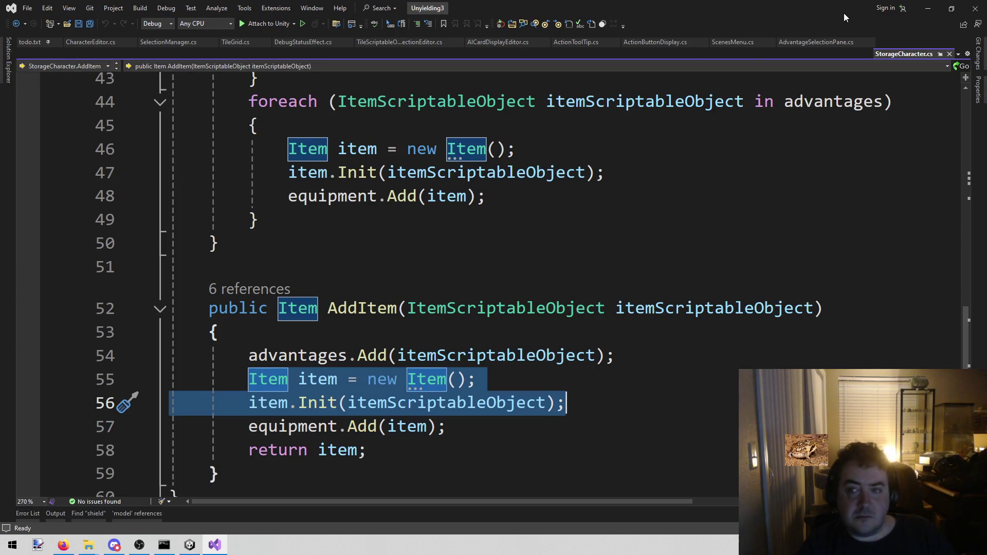
{"action": "left_click", "coordinate": [950, 53]}
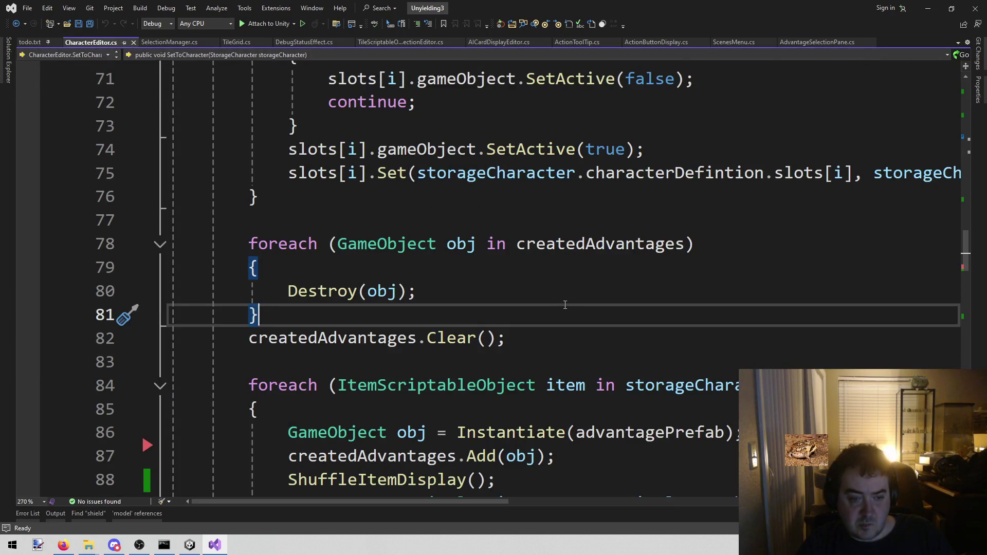
Close CharacterEditor.cs and open FlowControl.cs at the Shield AddItem line from the search results
{"action": "middle_click", "coordinate": [95, 44]}
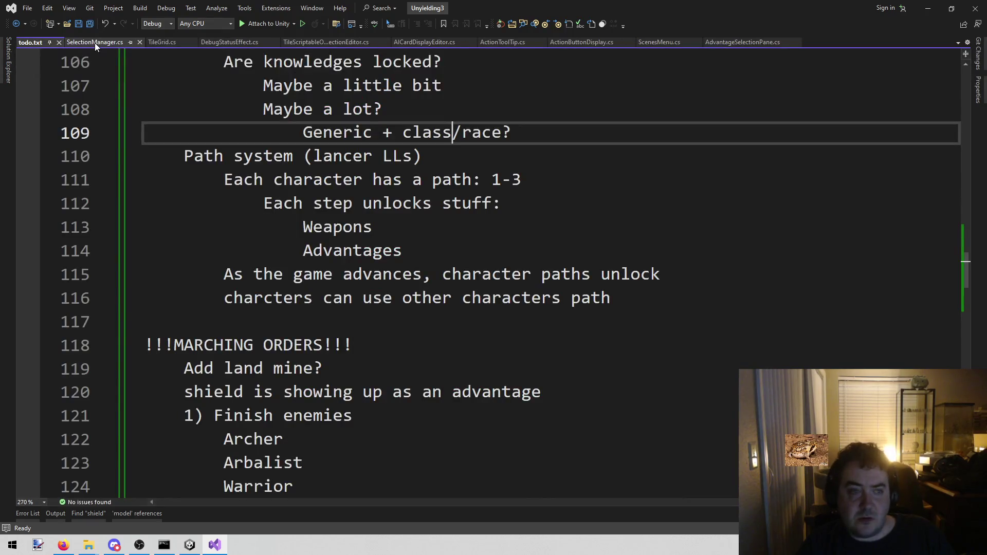
{"action": "left_click", "coordinate": [89, 513]}
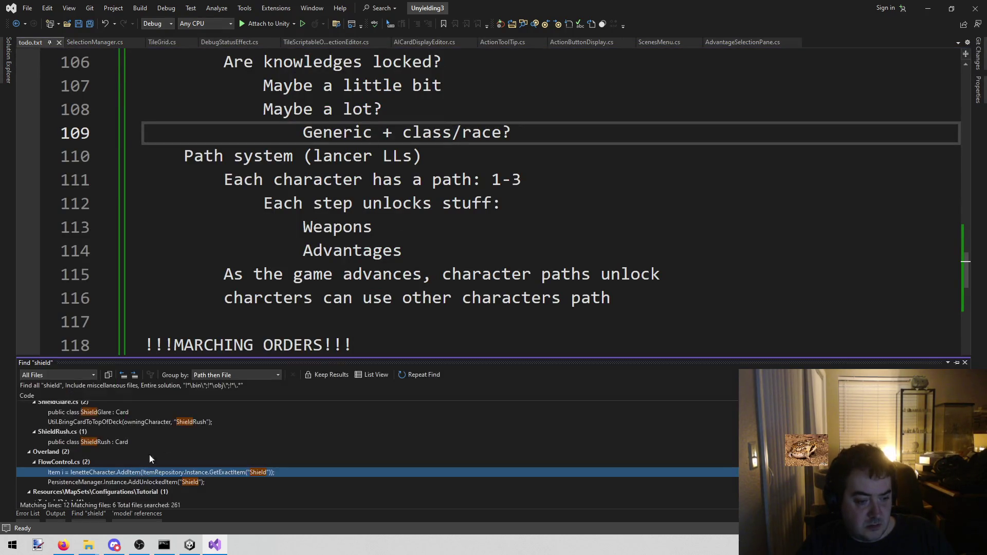
{"action": "double_click", "coordinate": [171, 471]}
{"action": "key", "text": "Up"}
{"action": "key", "text": "Up"}
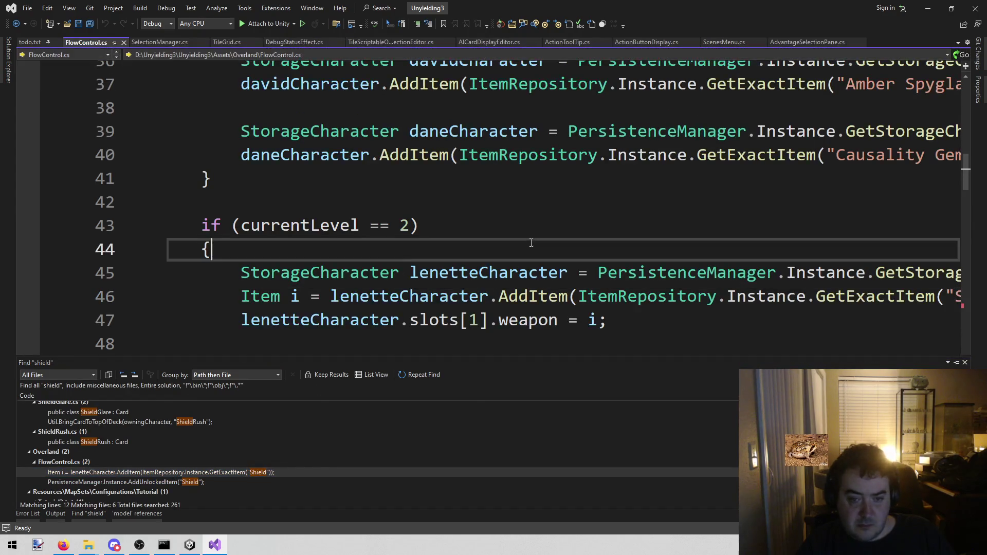
{"action": "left_click", "coordinate": [244, 298]}
Comment out the AddItem line, paste new Item creation code, and assign item to the weapon slot
{"action": "key", "text": "ctrl+k"}
{"action": "key", "text": "ctrl+c"}
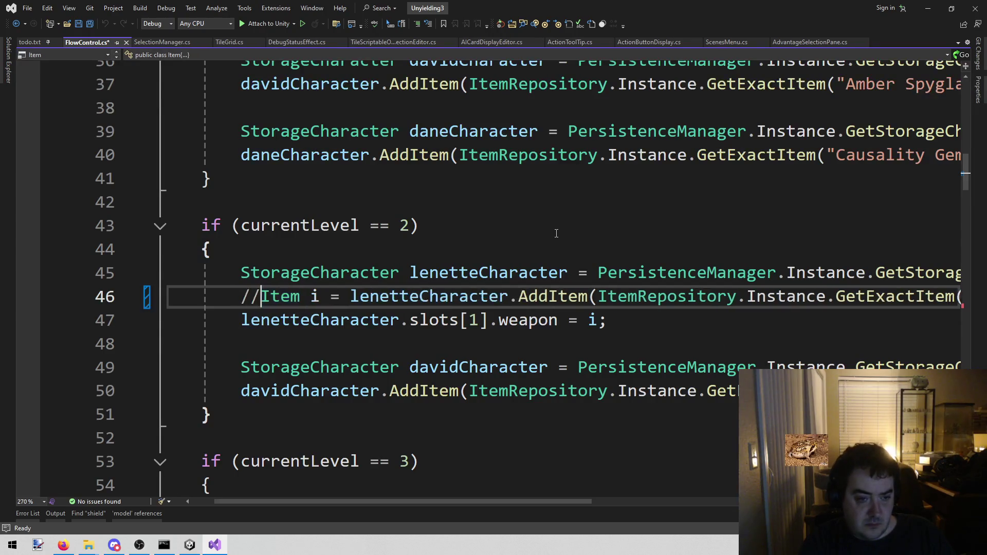
{"action": "key", "text": "Down"}
{"action": "key", "text": "Return"}
{"action": "key", "text": "Up"}
{"action": "key", "text": "ctrl+v"}
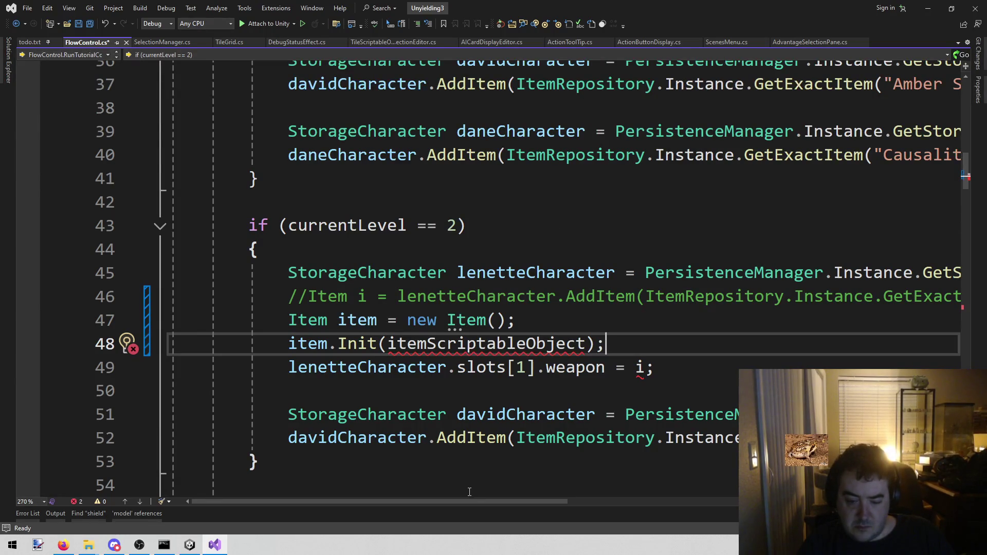
{"action": "mouse_move", "coordinate": [470, 501]}
{"action": "left_mouse_down"}
{"action": "mouse_move", "coordinate": [537, 500]}
{"action": "mouse_move", "coordinate": [521, 500]}
{"action": "left_mouse_up"}
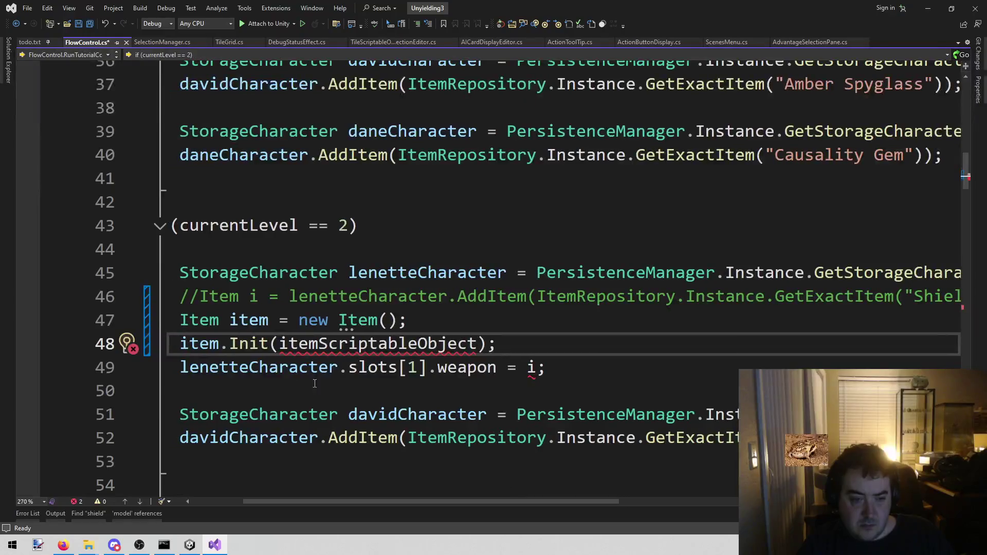
{"action": "left_click", "coordinate": [249, 320]}
{"action": "left_click", "coordinate": [535, 369]}
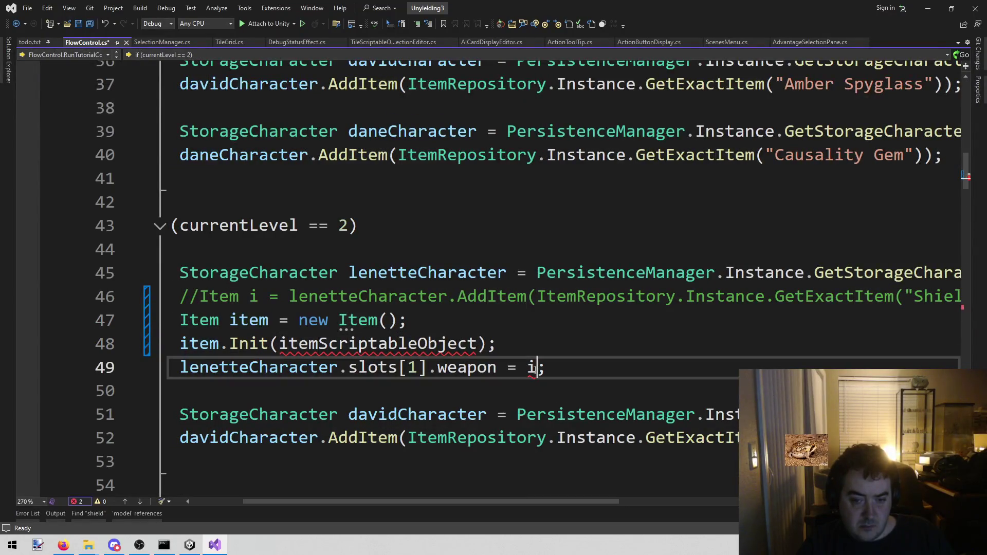
{"action": "type", "text": "tem"}
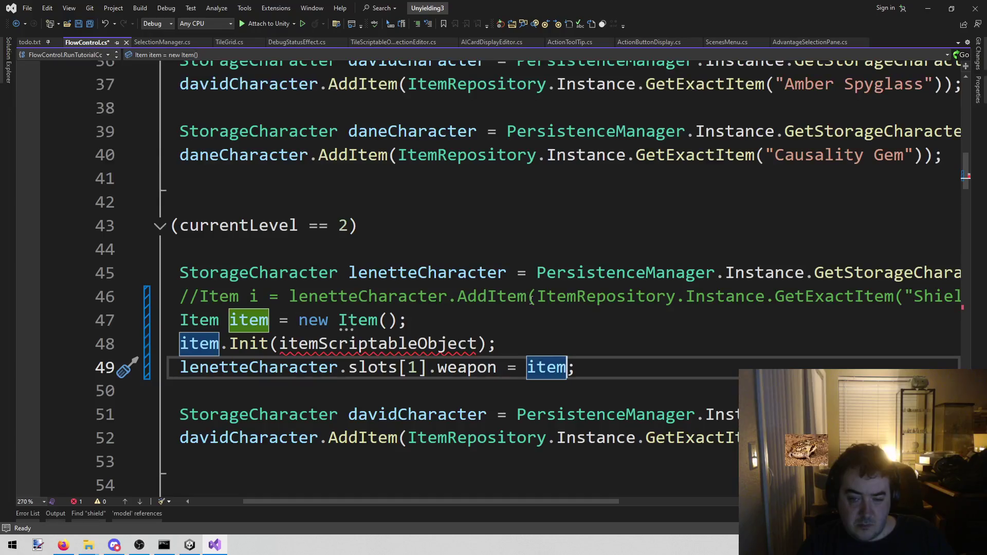
Pass the GetExactItem("Shield") lookup into the new Item's Init call and save FlowControl.cs
{"action": "left_click", "coordinate": [531, 299]}
{"action": "key", "text": "Right"}
{"action": "key", "text": "shift+End"}
{"action": "key", "text": "shift+Left"}
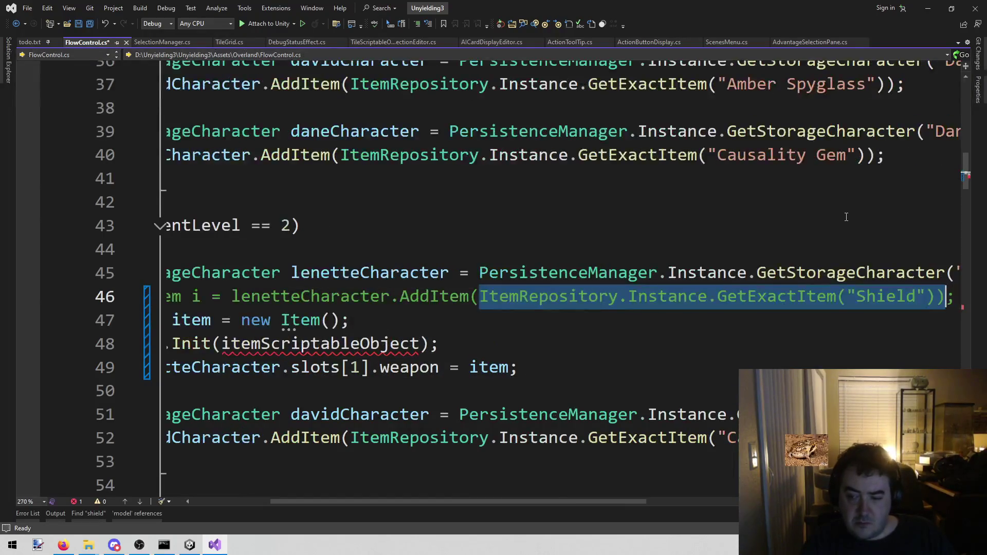
{"action": "key", "text": "Down"}
{"action": "key", "text": "Down"}
{"action": "key", "text": "Left"}
{"action": "key", "text": "Left"}
{"action": "key", "text": "ctrl+shift+Left"}
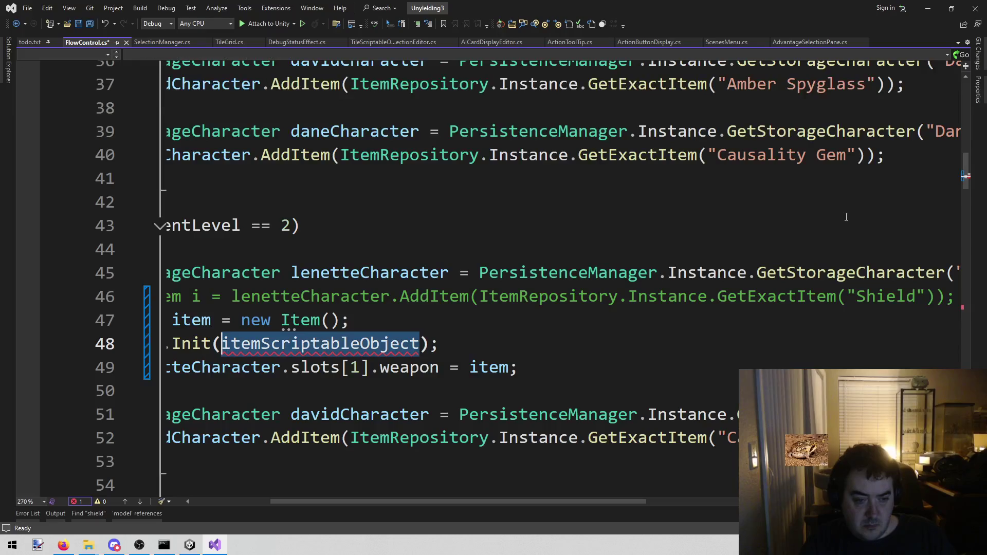
{"action": "key", "text": "ctrl+v"}
{"action": "key", "text": "ctrl+s"}
{"action": "key", "text": "Home"}
{"action": "key", "text": "Home"}
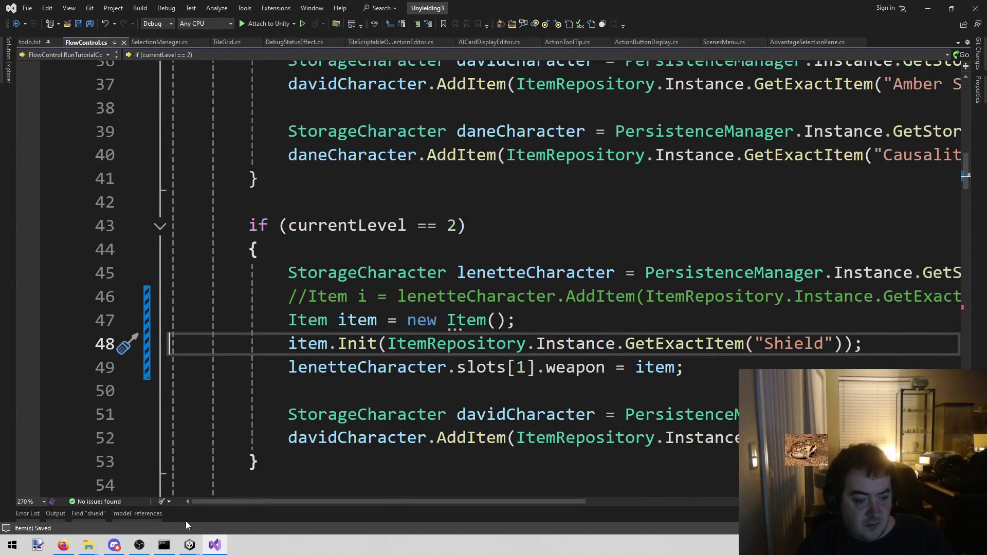
{"action": "left_click", "coordinate": [189, 544]}
In Unity, play the game past the Victory screens to the Town screen
{"action": "left_click", "coordinate": [134, 501]}
{"action": "left_click", "coordinate": [477, 30]}
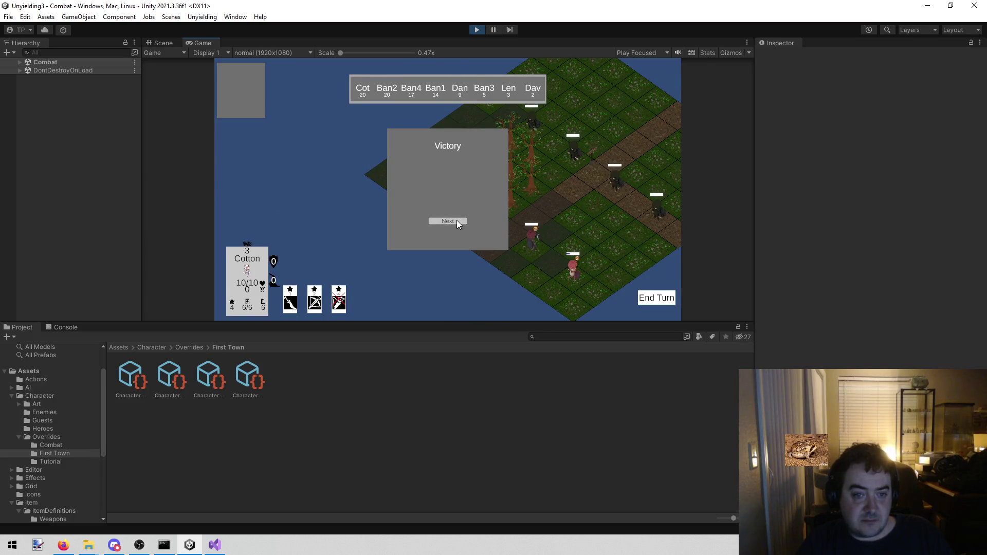
{"action": "left_click", "coordinate": [456, 220]}
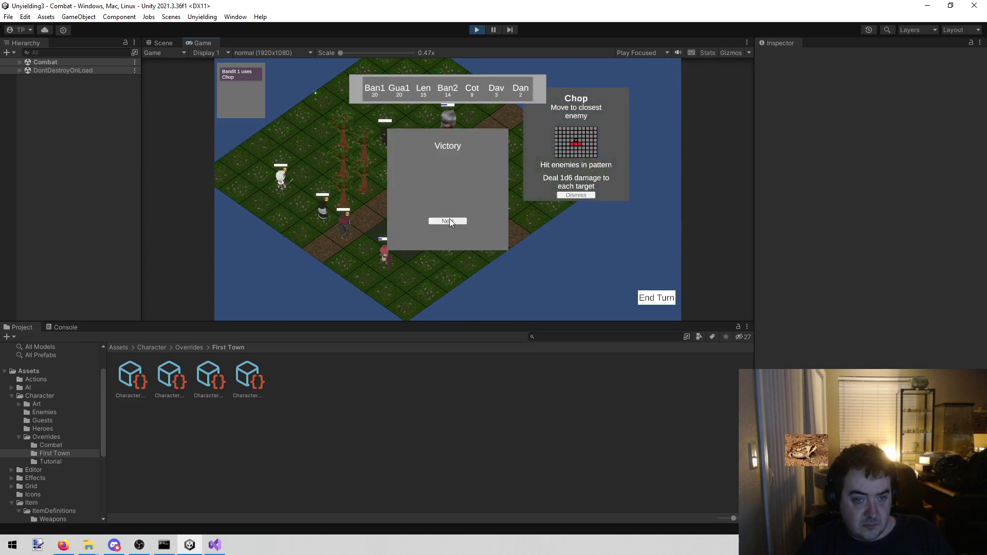
{"action": "left_click", "coordinate": [449, 218]}
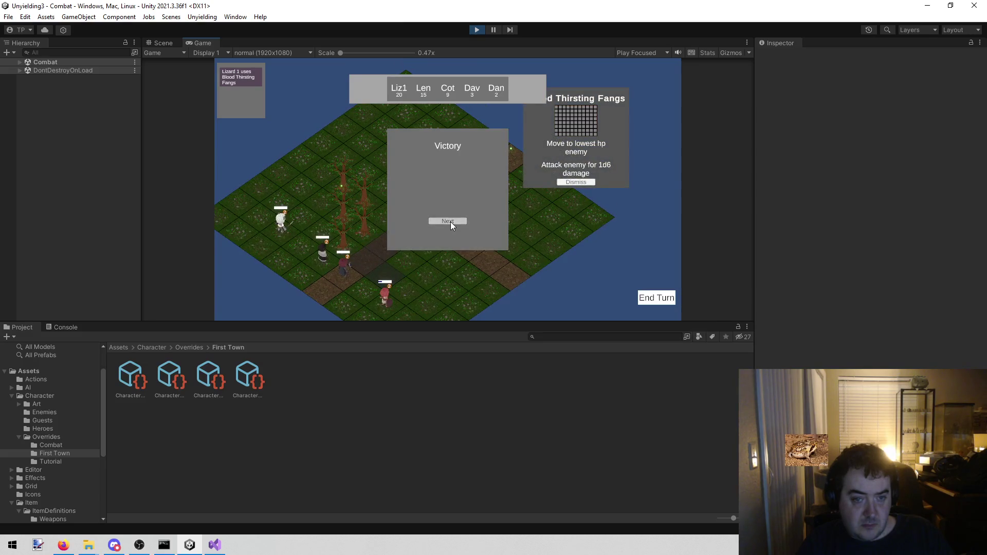
{"action": "left_click", "coordinate": [450, 222]}
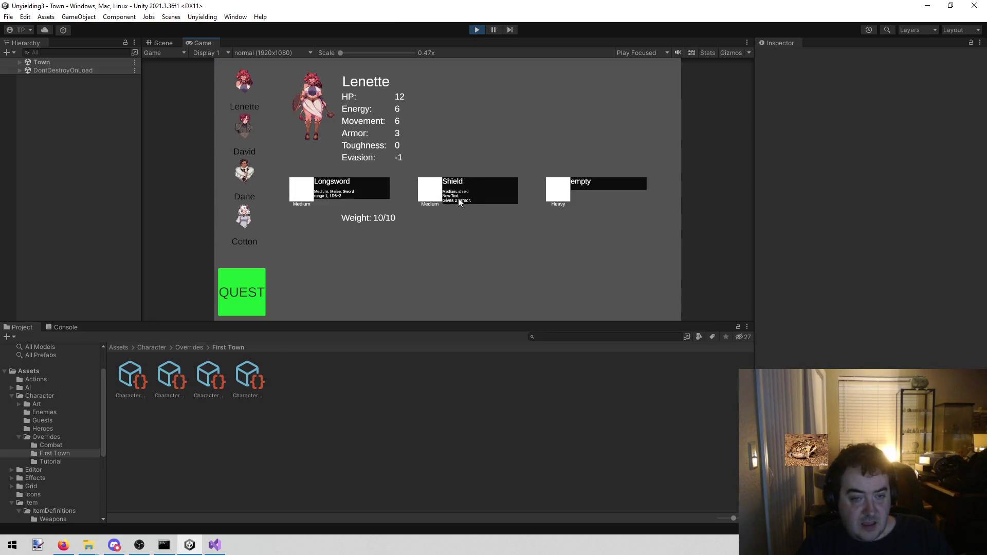
Check Lenette shows the Shield equipped among the characters, then stop and return to FlowControl.cs
{"action": "left_click", "coordinate": [246, 124]}
{"action": "left_click", "coordinate": [244, 83]}
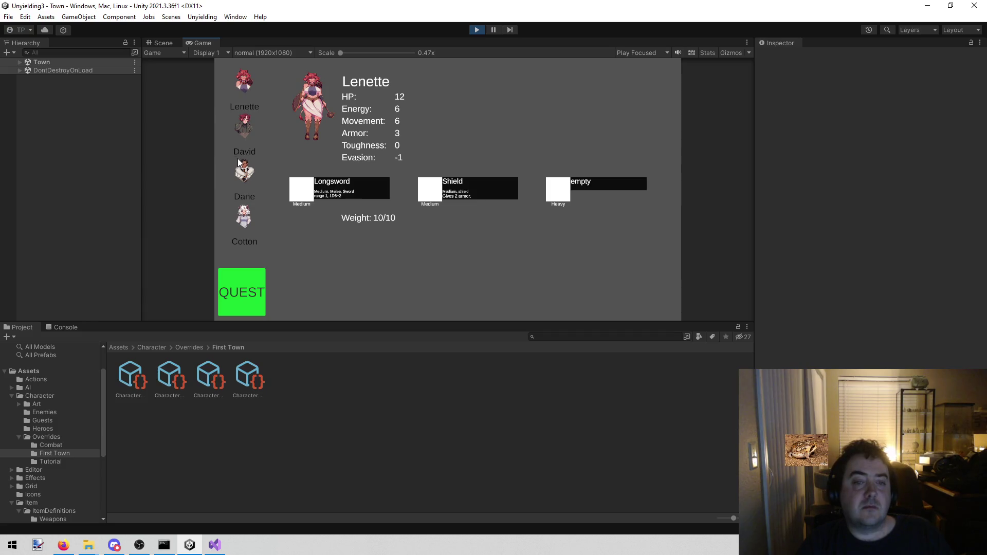
{"action": "left_click", "coordinate": [242, 129]}
{"action": "left_click", "coordinate": [244, 170]}
{"action": "left_click", "coordinate": [245, 126]}
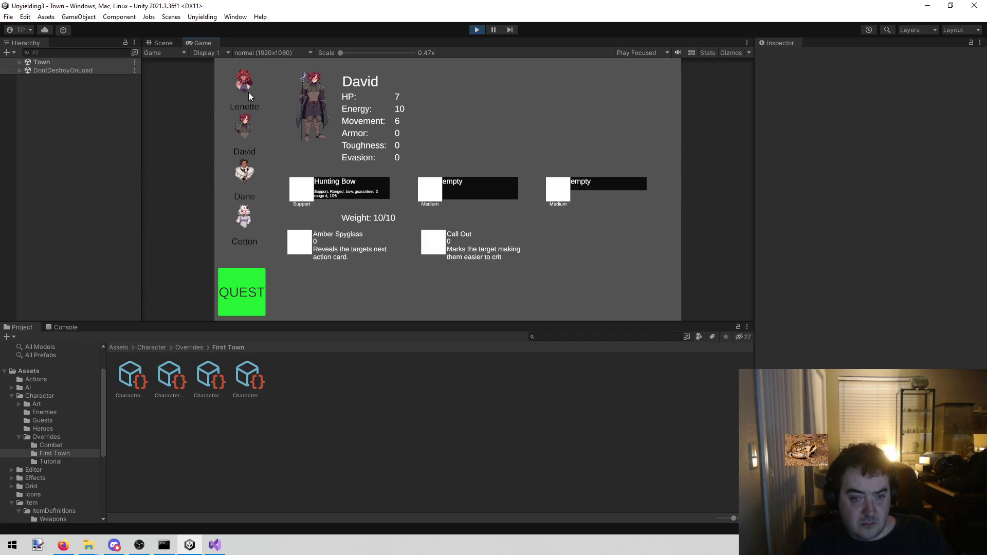
{"action": "left_click", "coordinate": [246, 84]}
{"action": "left_click", "coordinate": [475, 29]}
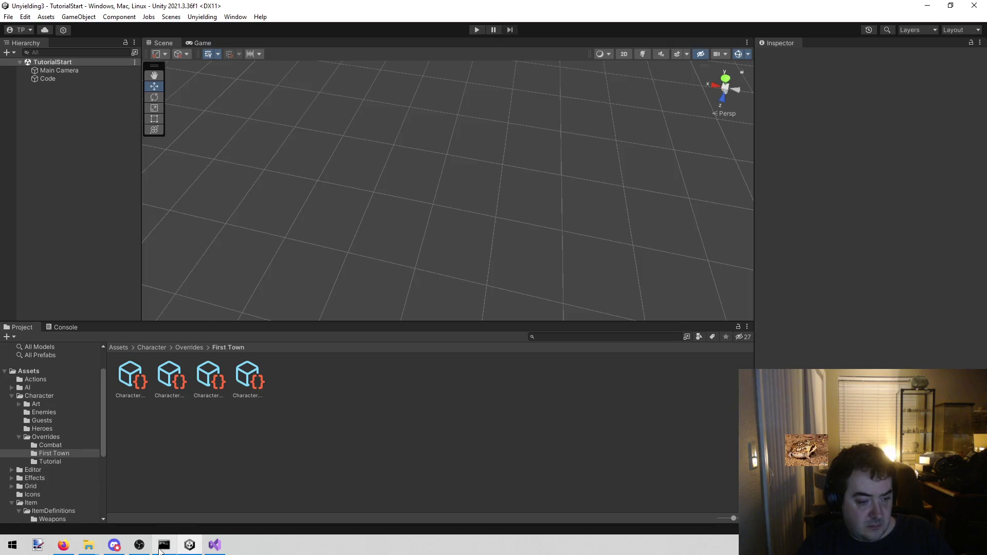
{"action": "left_click", "coordinate": [215, 545]}
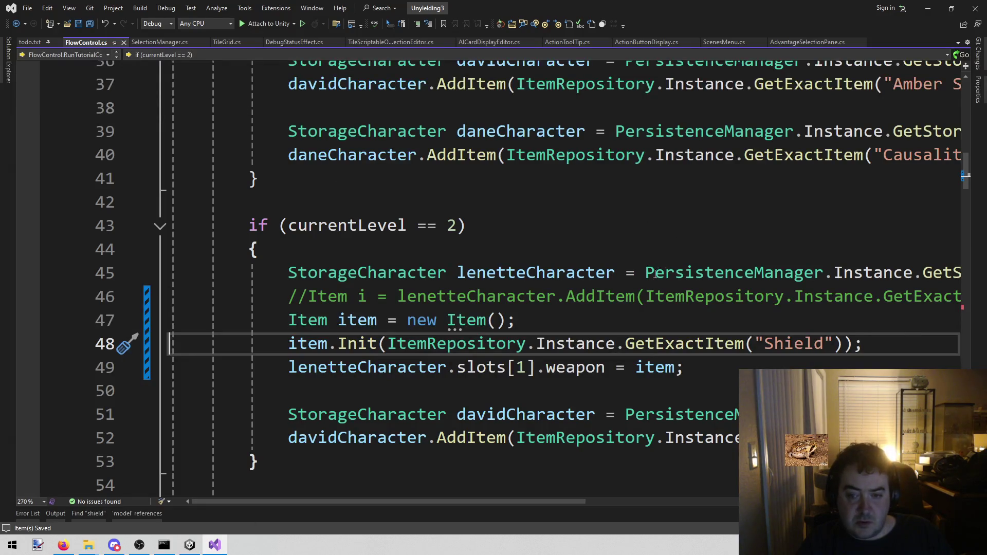
Delete the commented-out Shield AddItem line, then select the shield advantage entry in todo.txt
{"action": "left_click", "coordinate": [627, 296]}
{"action": "key", "text": "End"}
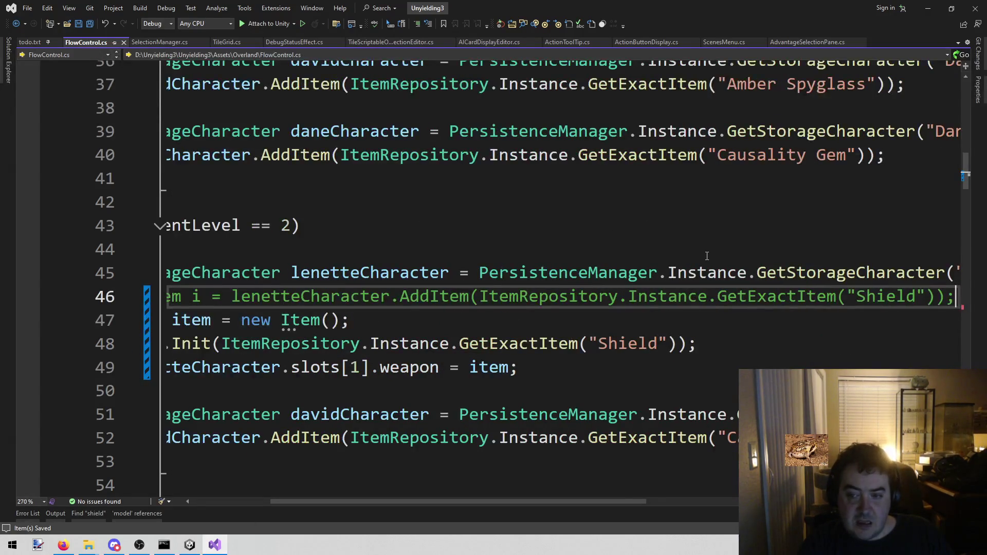
{"action": "key", "text": "shift+Home"}
{"action": "key", "text": "BackSpace"}
{"action": "key", "text": "BackSpace"}
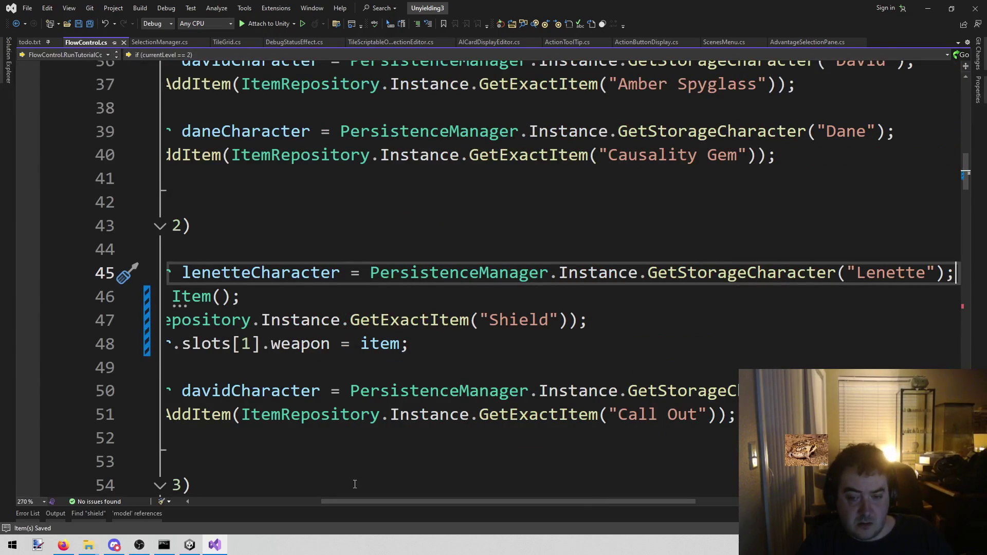
{"action": "left_click_drag", "start_coordinate": [374, 502], "coordinate": [245, 501]}
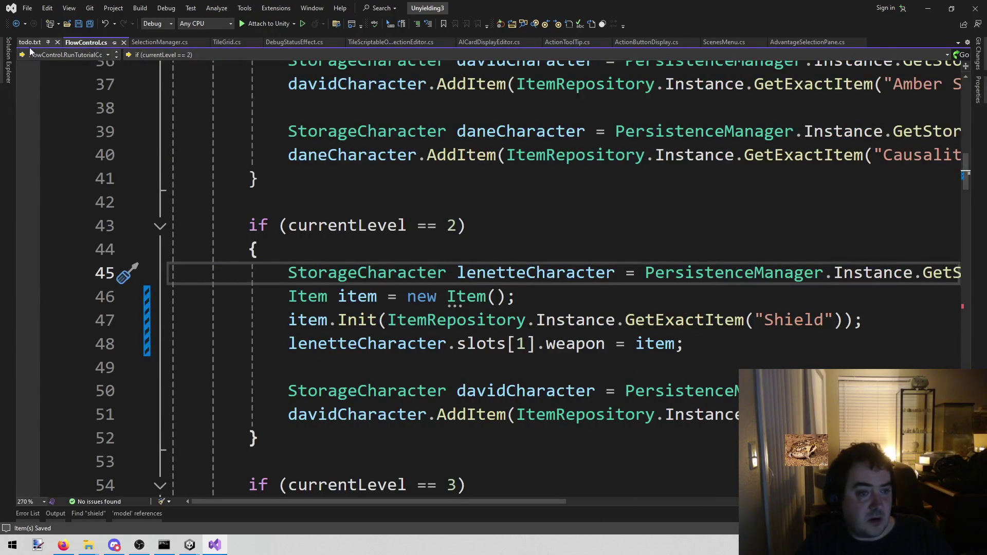
{"action": "left_click", "coordinate": [29, 43]}
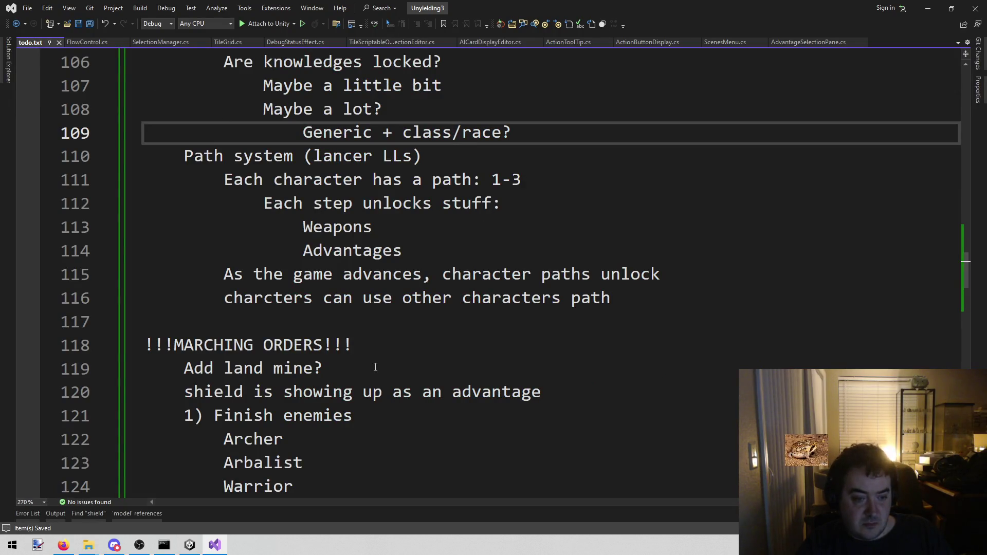
{"action": "mouse_move", "coordinate": [575, 392]}
{"action": "left_mouse_down"}
{"action": "mouse_move", "coordinate": [600, 394]}
{"action": "mouse_move", "coordinate": [121, 392]}
{"action": "left_mouse_up"}
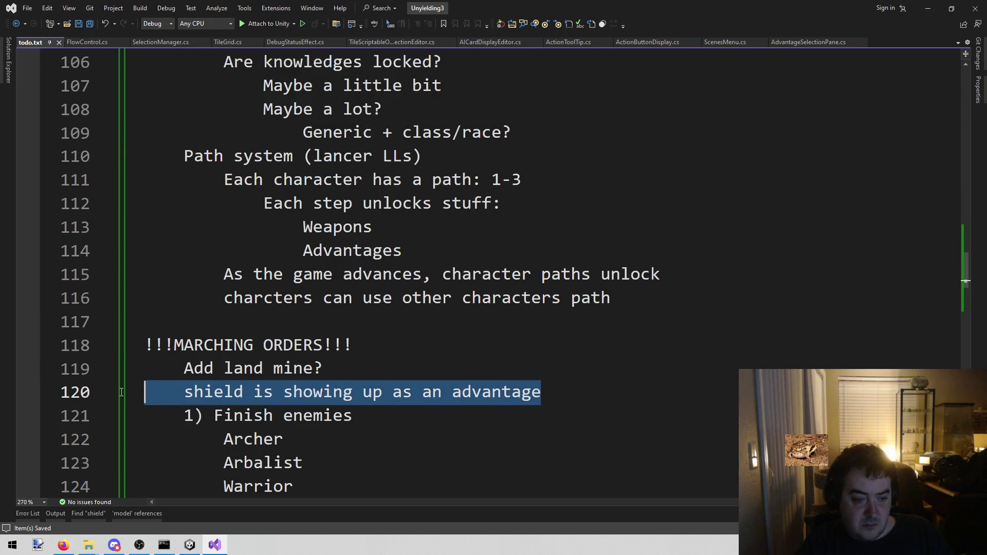
Delete the shield-advantage line from todo.txt and review the Finish enemies list through DRAGON
{"action": "key", "text": "BackSpace"}
{"action": "key", "text": "BackSpace"}
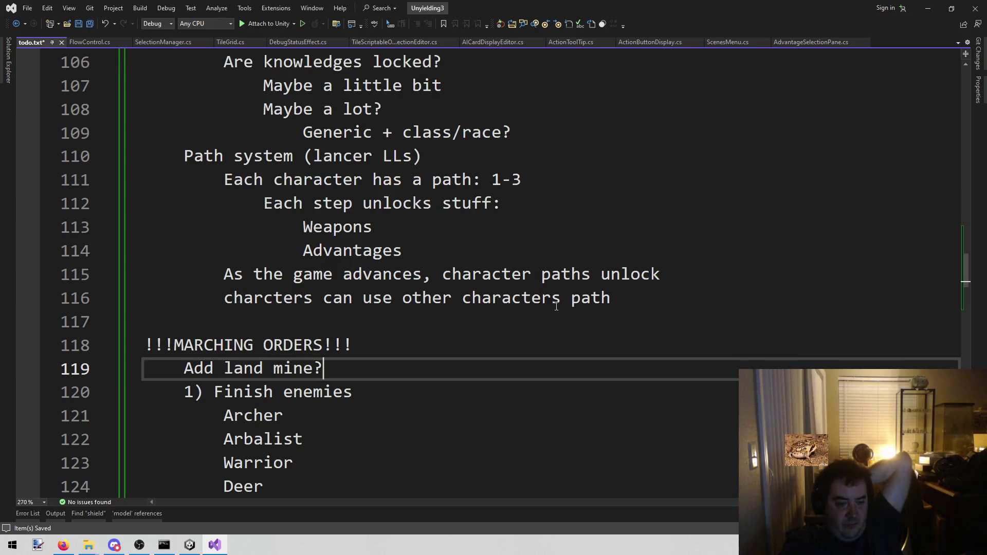
{"action": "scroll", "coordinate": [507, 320], "scroll_direction": "down", "scroll_amount": 3}
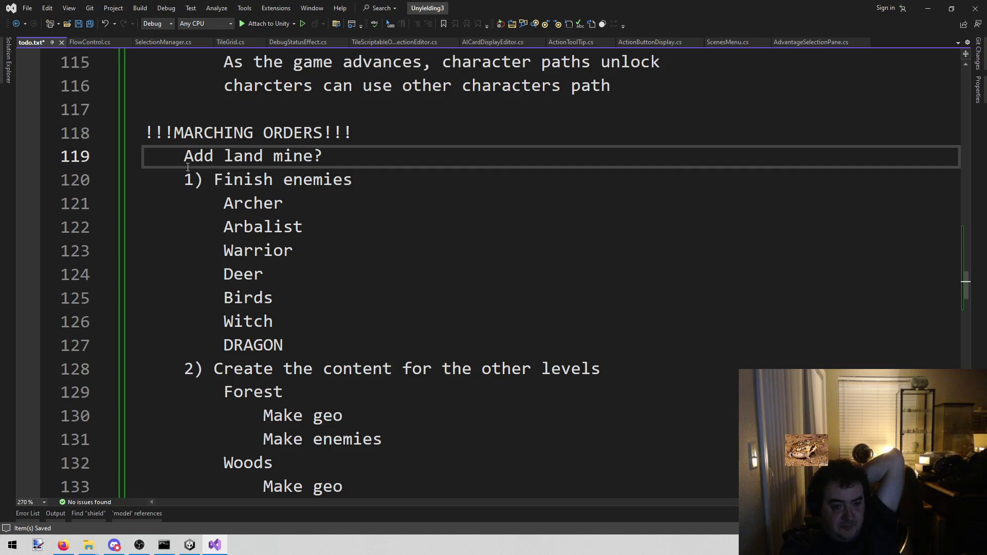
{"action": "mouse_move", "coordinate": [184, 180]}
{"action": "left_mouse_down"}
{"action": "mouse_move", "coordinate": [363, 310]}
{"action": "mouse_move", "coordinate": [364, 351]}
{"action": "left_mouse_up"}
{"action": "left_click", "coordinate": [362, 337]}
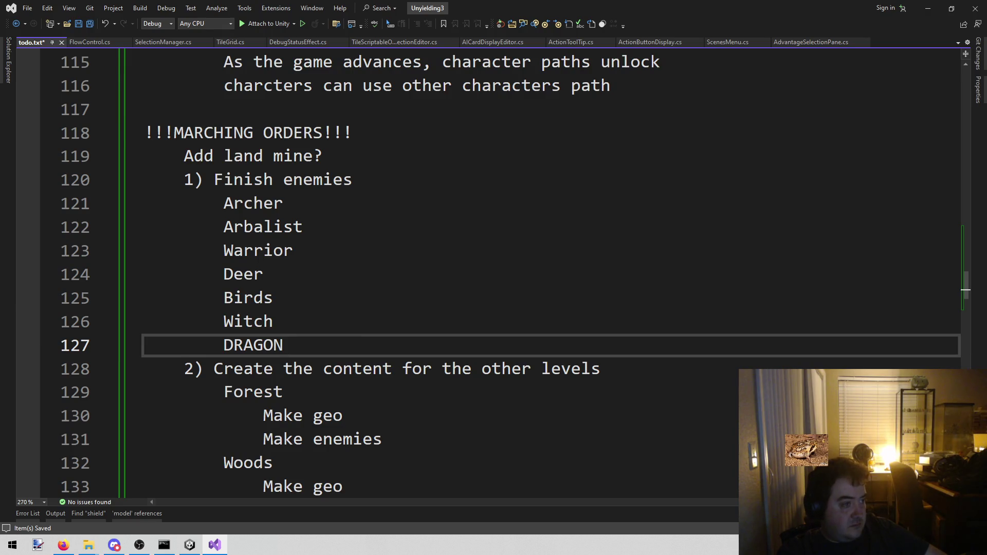
{"action": "key", "text": "alt+Tab"}
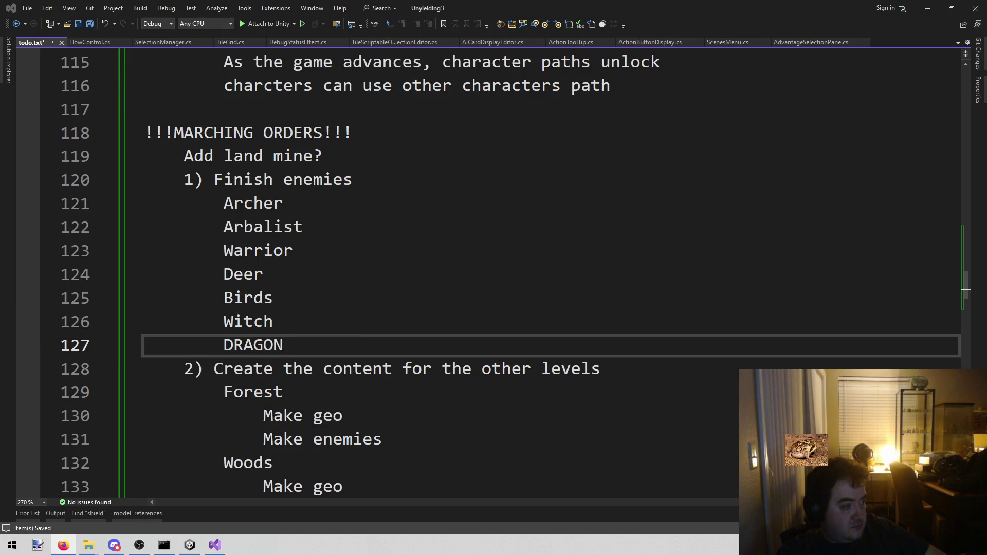
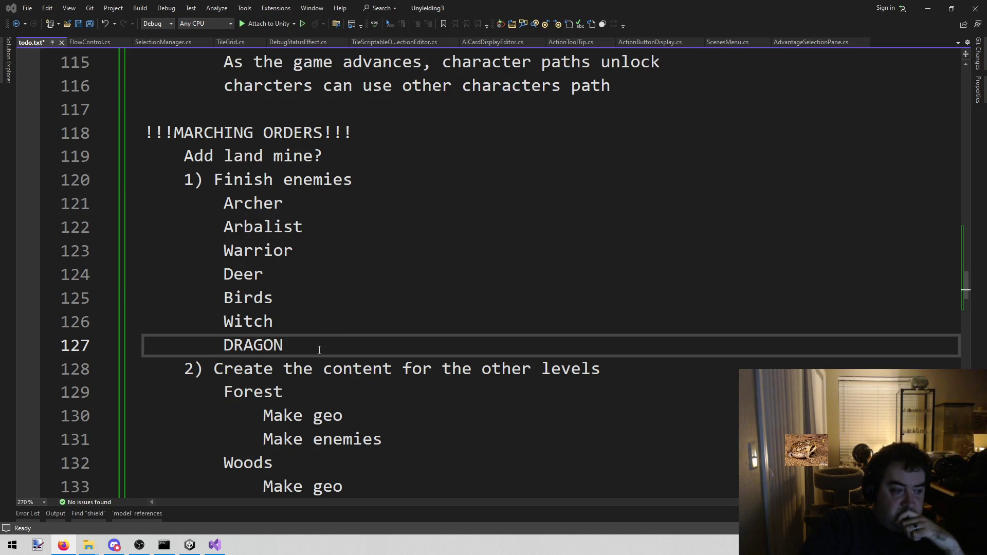
Bring the Unity editor forward and start the game in Play mode
{"action": "scroll", "coordinate": [319, 350], "scroll_direction": "down", "scroll_amount": 7}
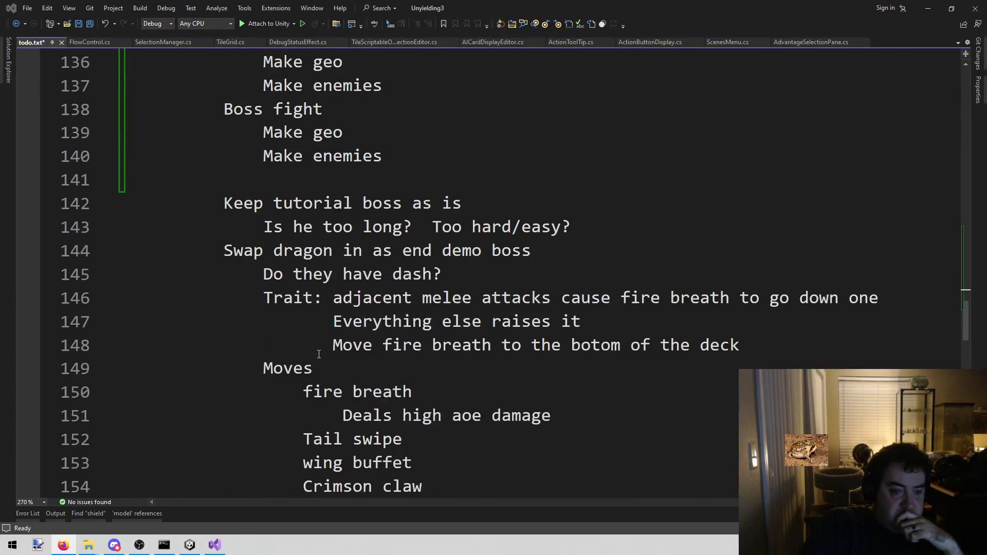
{"action": "scroll", "coordinate": [317, 354], "scroll_direction": "up", "scroll_amount": 4}
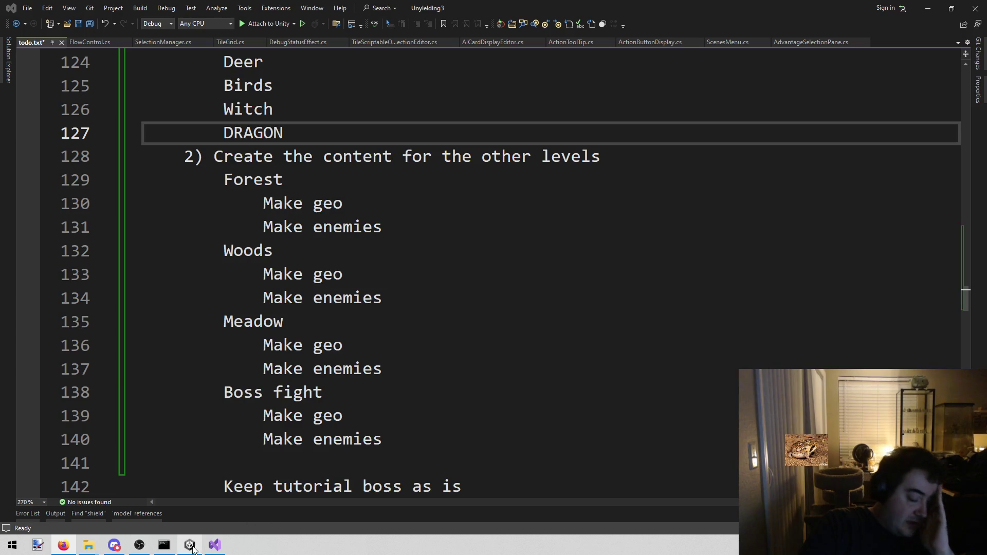
{"action": "mouse_move", "coordinate": [192, 549]}
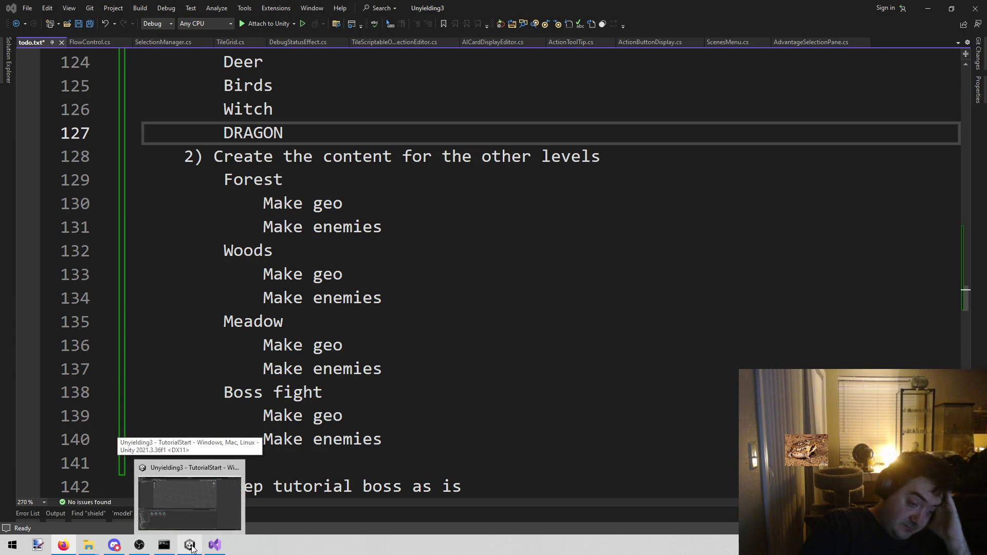
{"action": "left_click", "coordinate": [192, 549]}
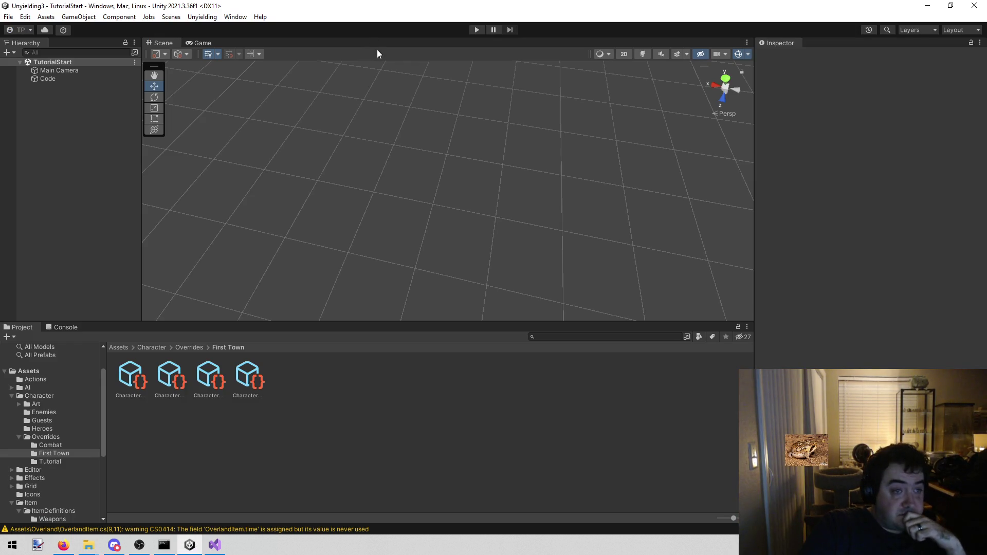
{"action": "left_click", "coordinate": [475, 30]}
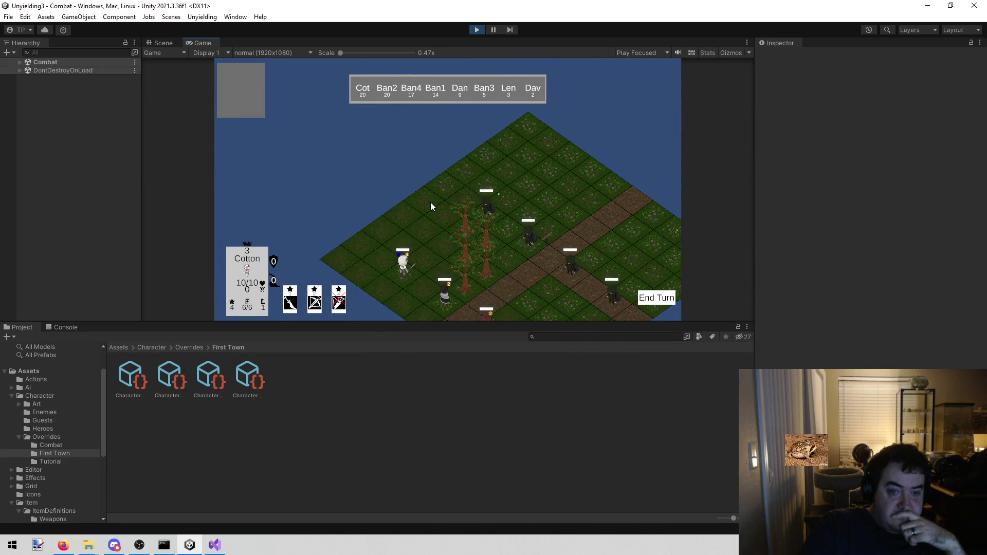
Move Cotton, fire the crossbow at Bandit 4, and end Cotton's turn
{"action": "left_click", "coordinate": [431, 206]}
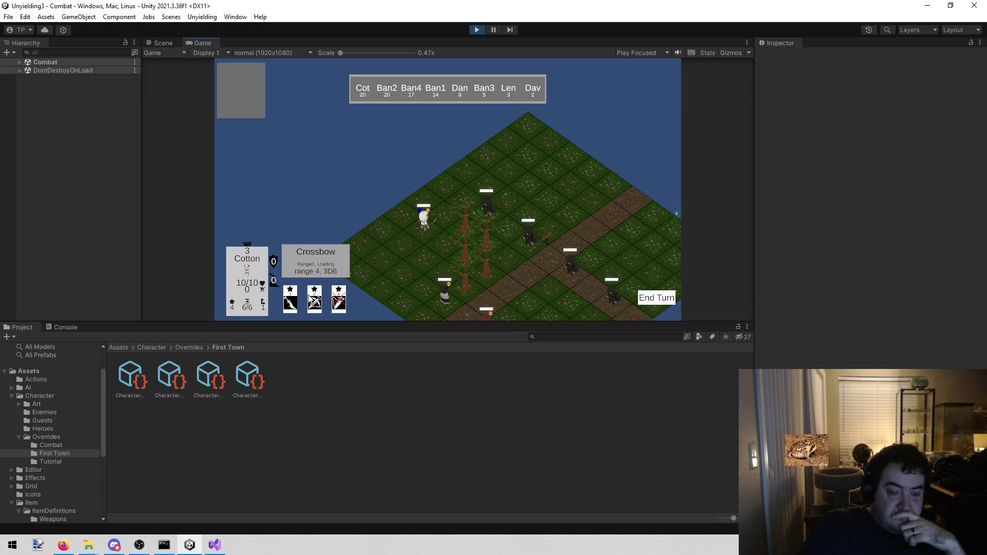
{"action": "left_click", "coordinate": [314, 299]}
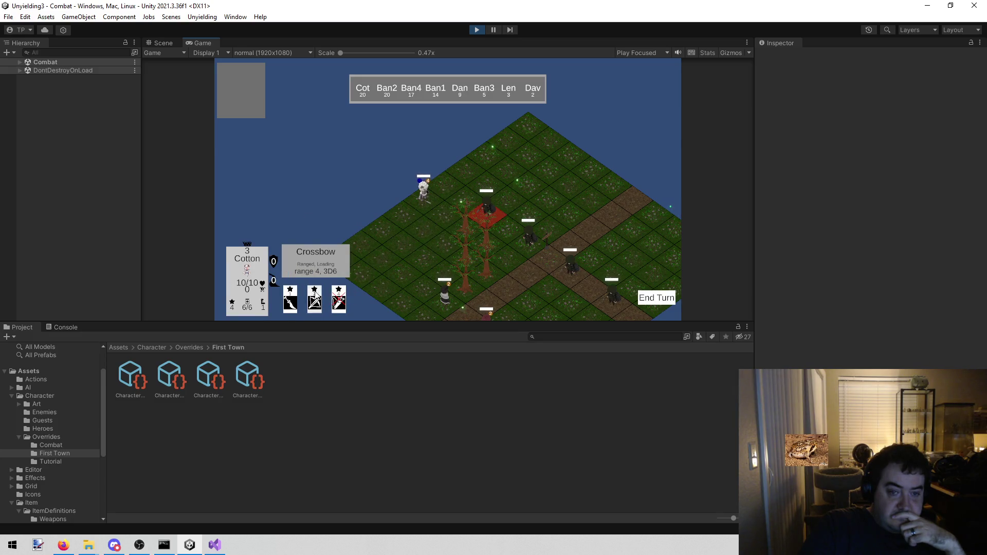
{"action": "left_click", "coordinate": [488, 210]}
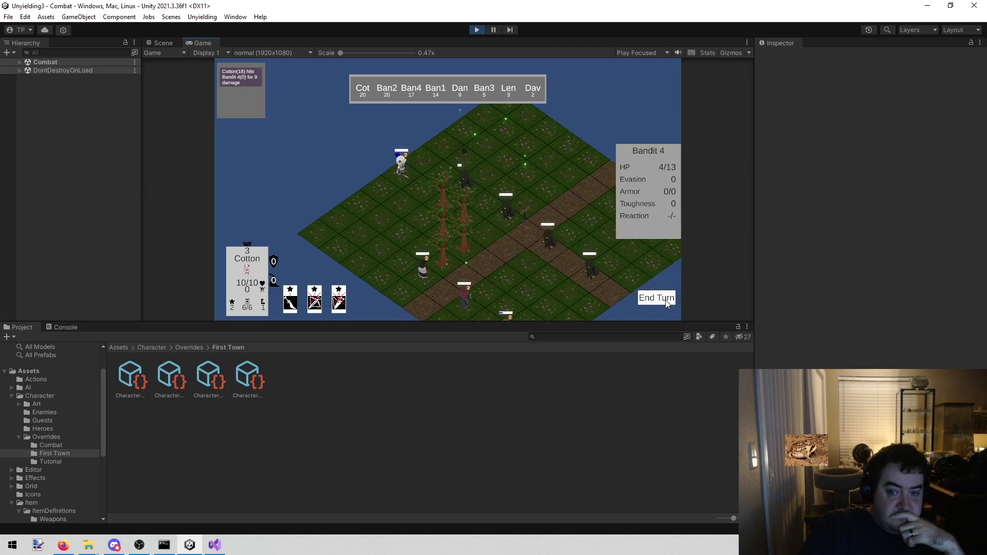
{"action": "left_click", "coordinate": [656, 298]}
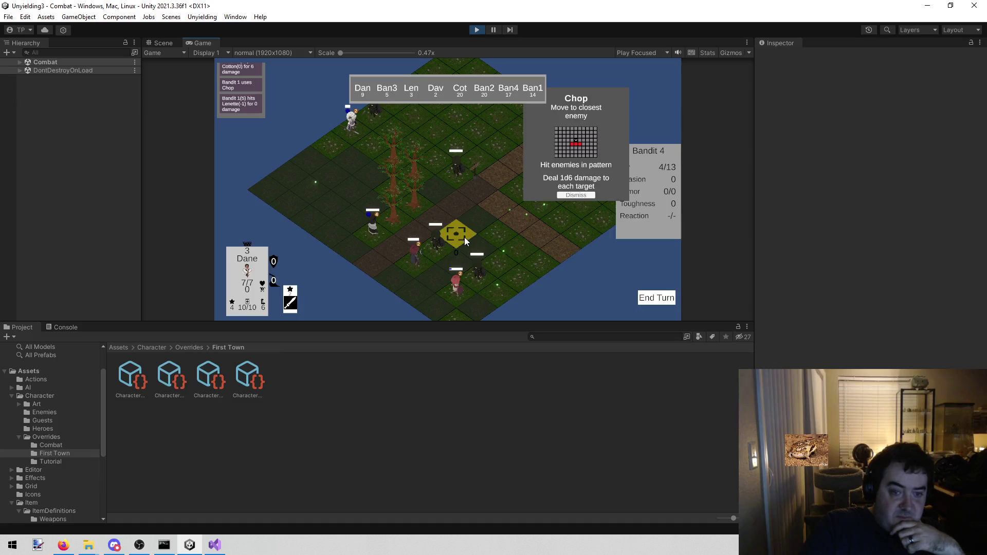
Move Dane toward the bandits, hit Bandit 2 with the longsword, and end his turn
{"action": "left_click", "coordinate": [468, 236]}
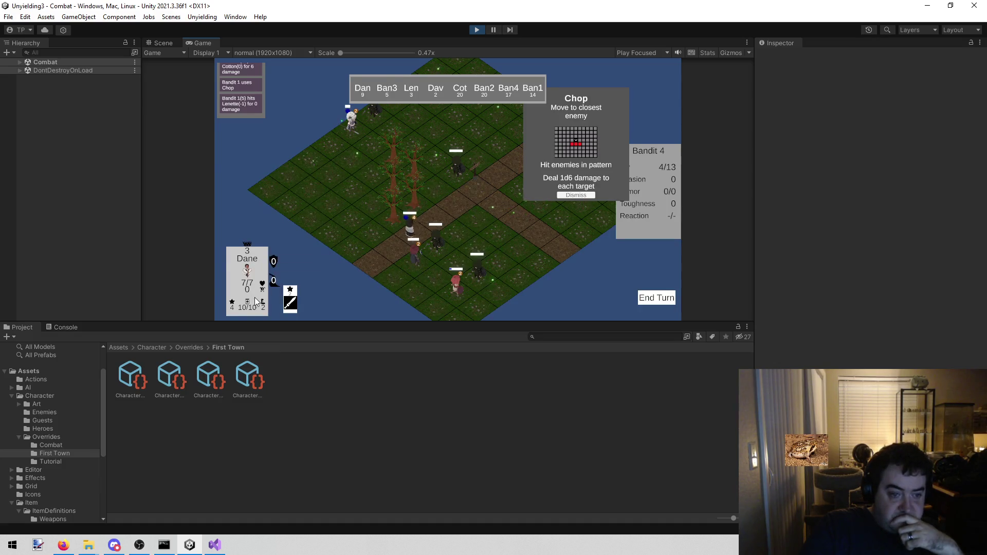
{"action": "left_click", "coordinate": [295, 301]}
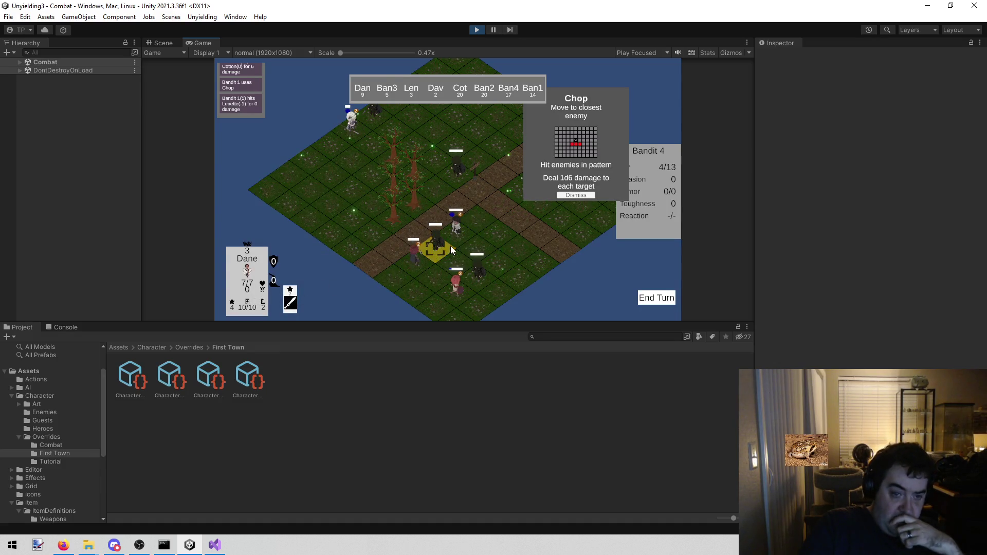
{"action": "left_click", "coordinate": [575, 196]}
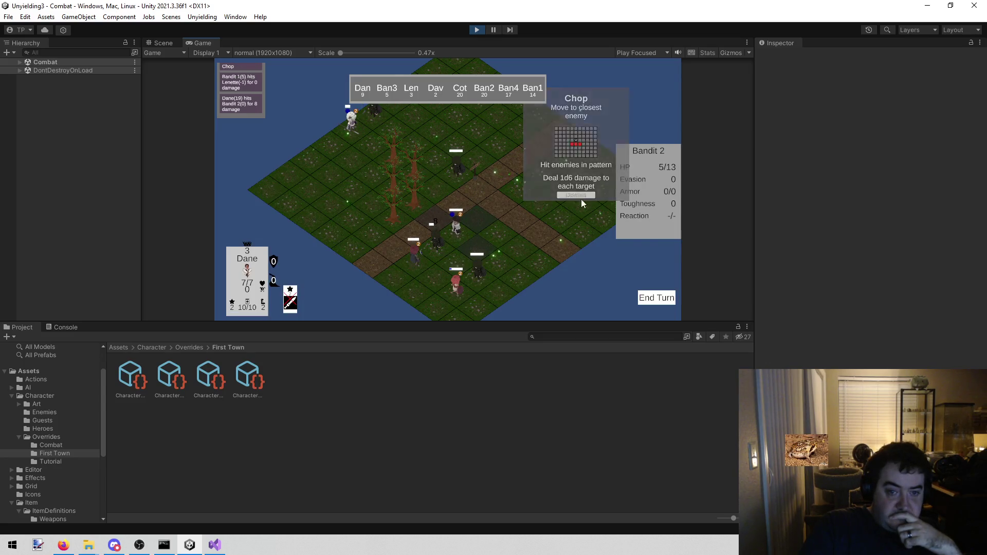
{"action": "left_click", "coordinate": [663, 297]}
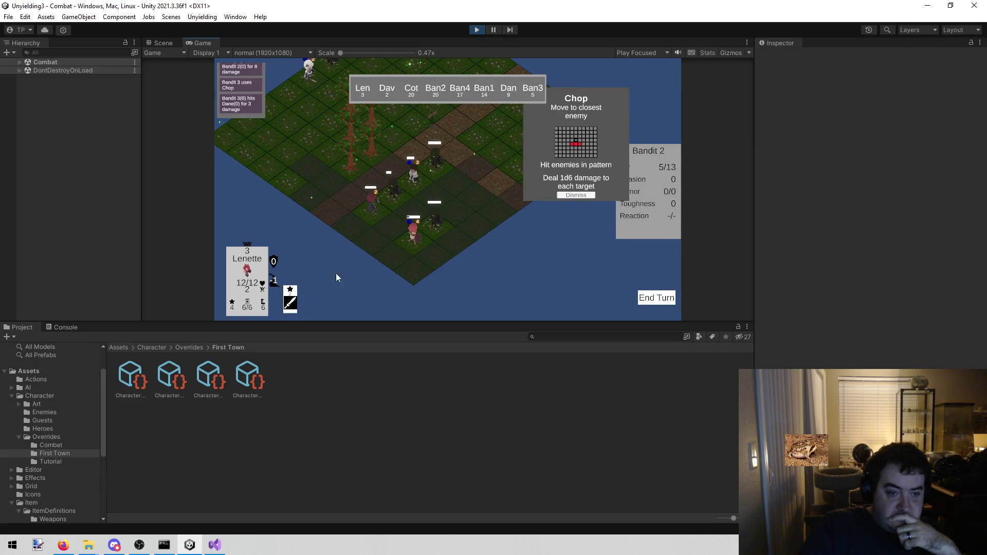
Move Lenette beside the bandits, Chop Bandit 2, and end her turn
{"action": "left_click", "coordinate": [423, 216]}
{"action": "left_click", "coordinate": [290, 295]}
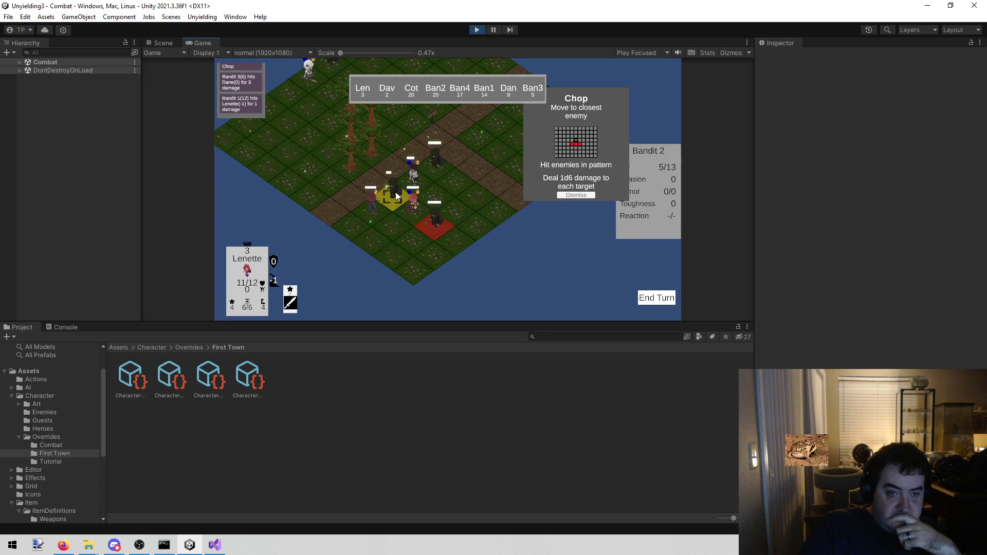
{"action": "left_click", "coordinate": [565, 195]}
{"action": "left_click", "coordinate": [656, 301]}
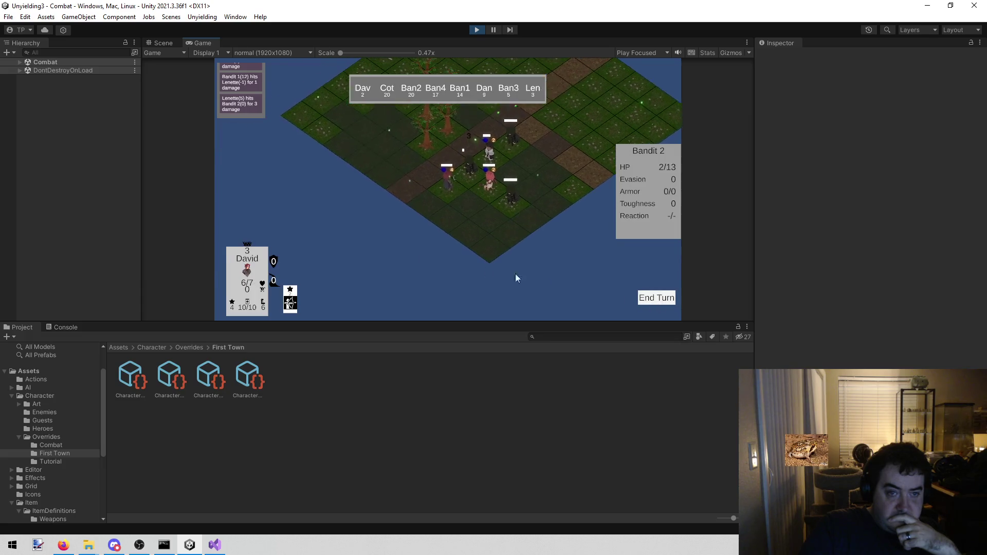
Shoot Bandit 2 with David's Hunting Bow to defeat it, then stop Play mode
{"action": "left_click", "coordinate": [289, 292]}
{"action": "left_click", "coordinate": [471, 172]}
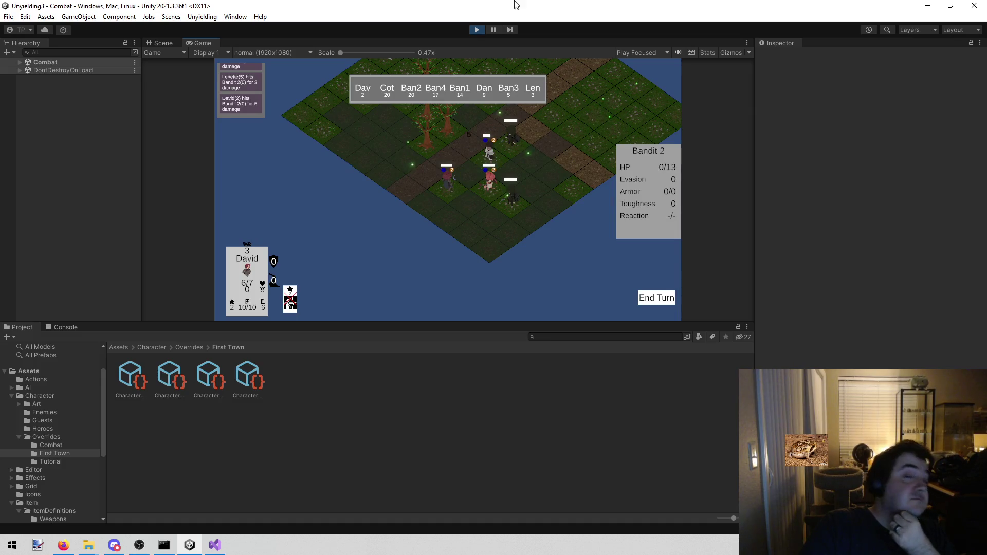
{"action": "left_click", "coordinate": [478, 30]}
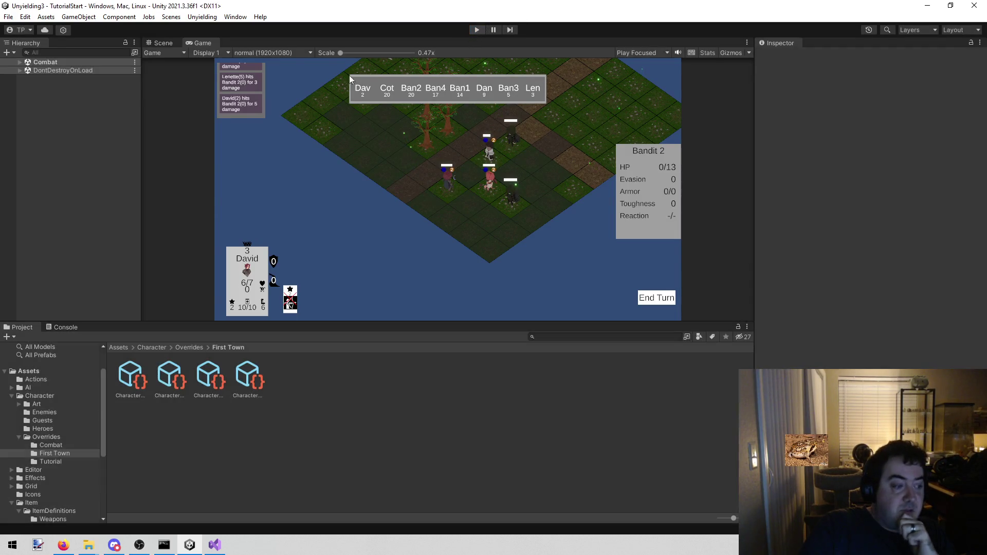
{"action": "key", "text": "alt+Tab"}
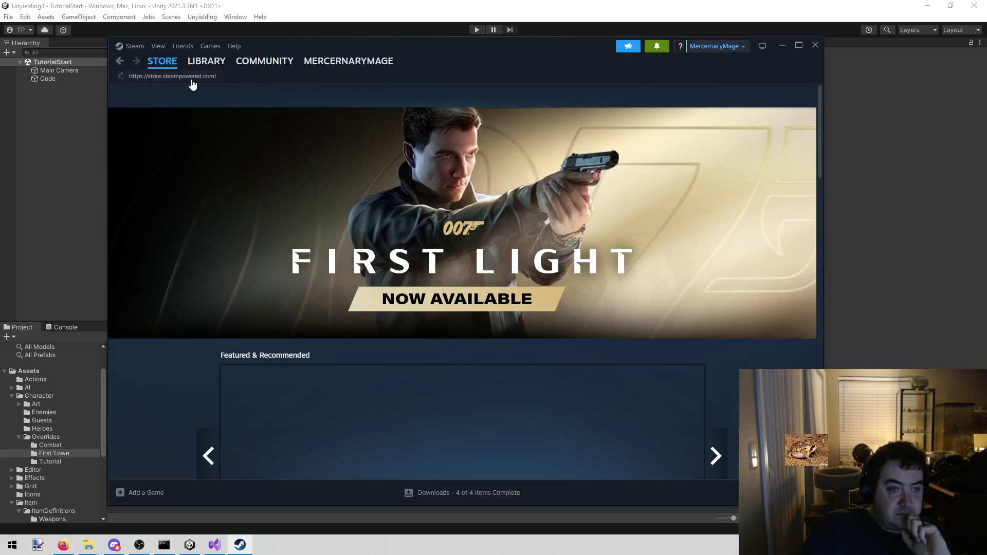
Search the Steam library for 'fall' and open the Fallen Down store page
{"action": "left_click", "coordinate": [198, 62]}
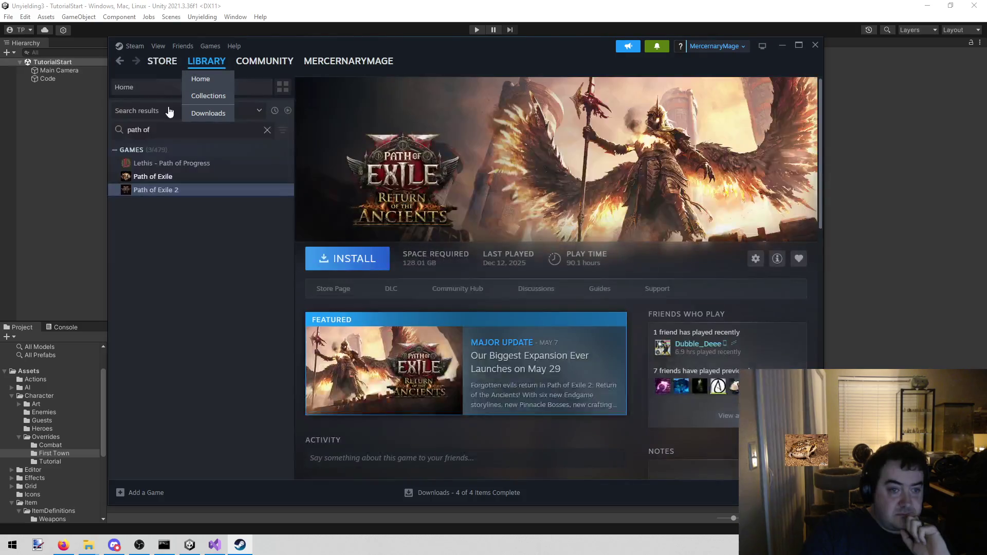
{"action": "triple_click", "coordinate": [156, 130]}
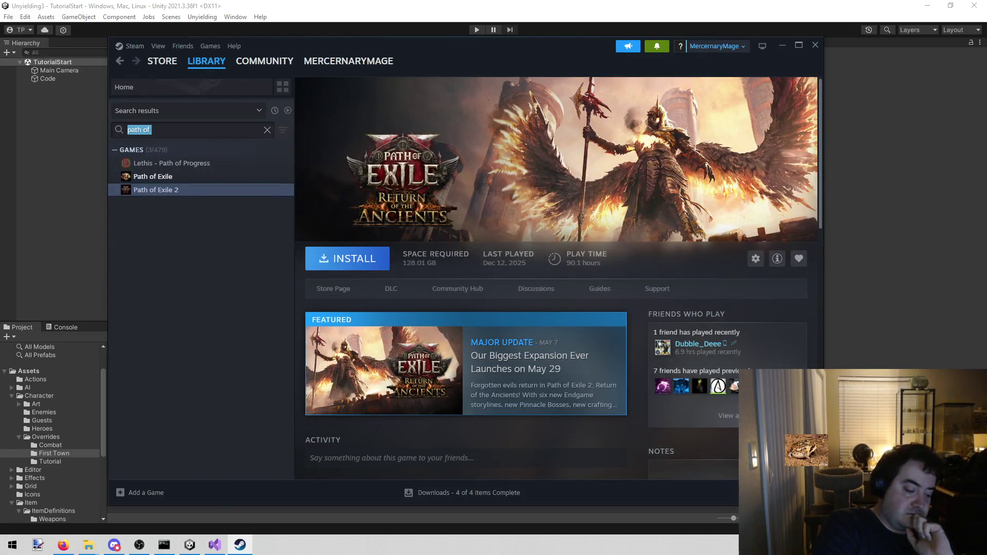
{"action": "type", "text": "fall"}
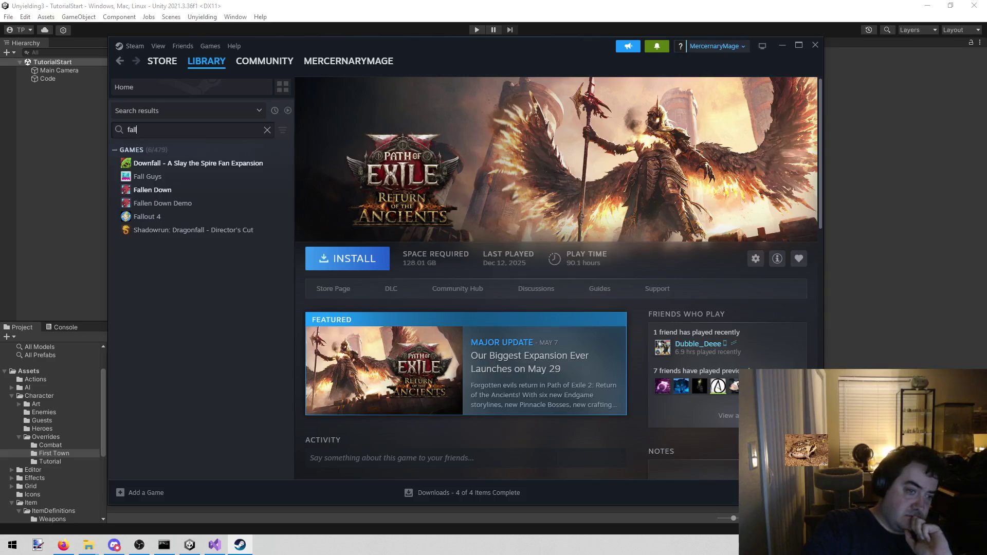
{"action": "left_click", "coordinate": [236, 190]}
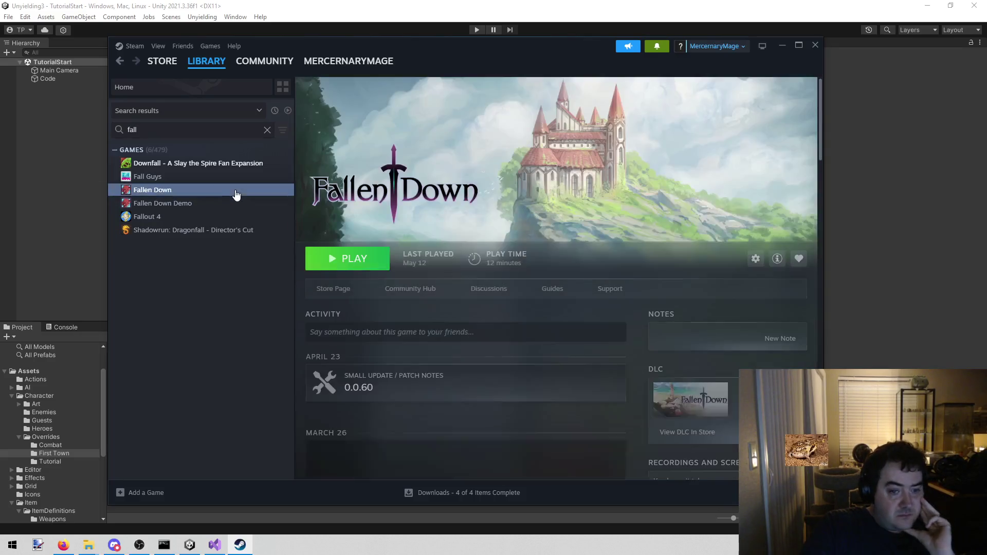
{"action": "left_click", "coordinate": [332, 287]}
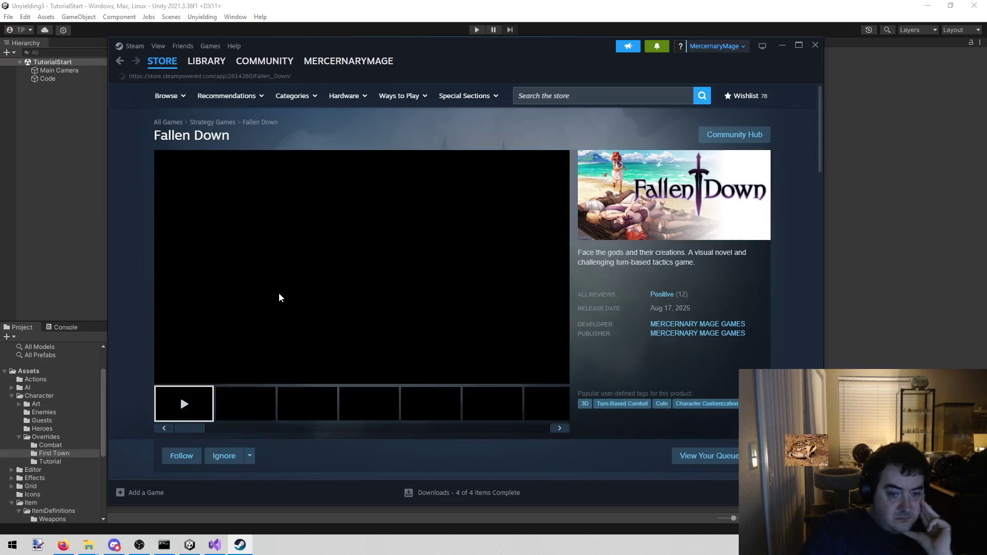
Browse the Fallen Down screenshots, then close Steam and return to Visual Studio's todo list
{"action": "left_click", "coordinate": [256, 409]}
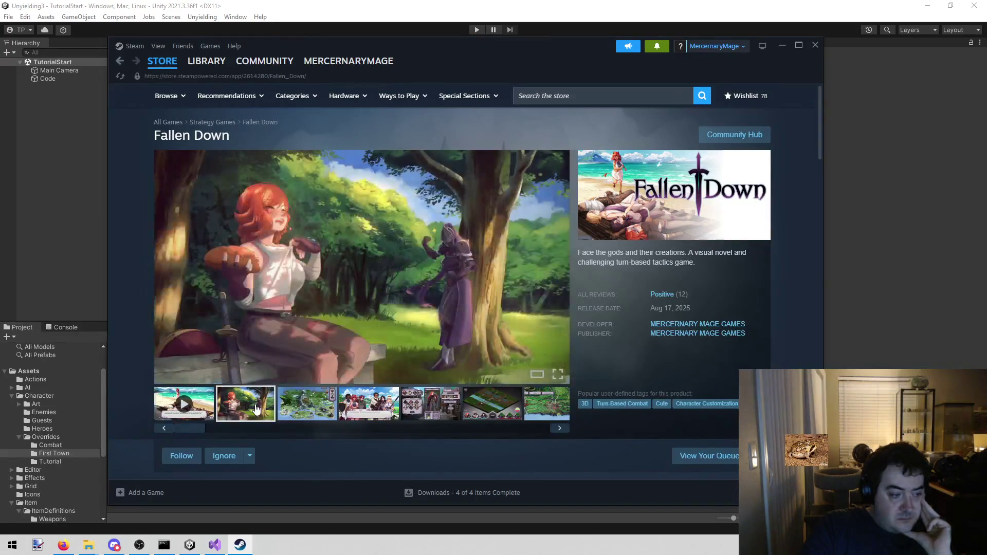
{"action": "left_click", "coordinate": [316, 412]}
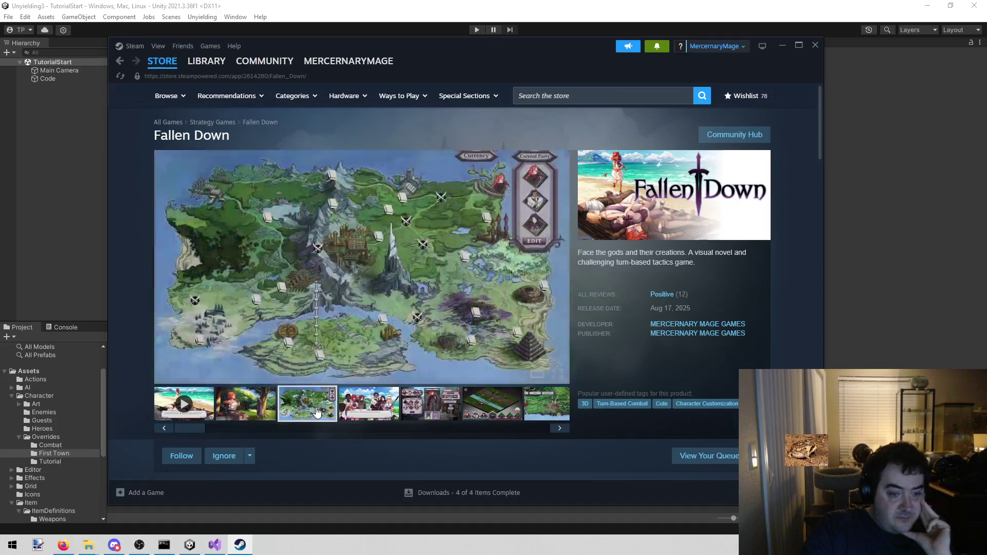
{"action": "left_click", "coordinate": [370, 411]}
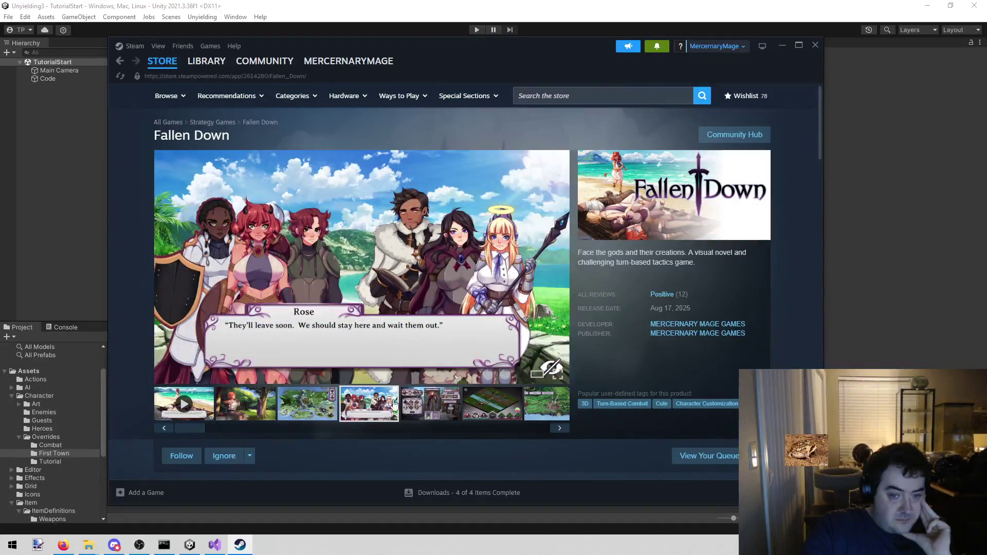
{"action": "left_click", "coordinate": [431, 400]}
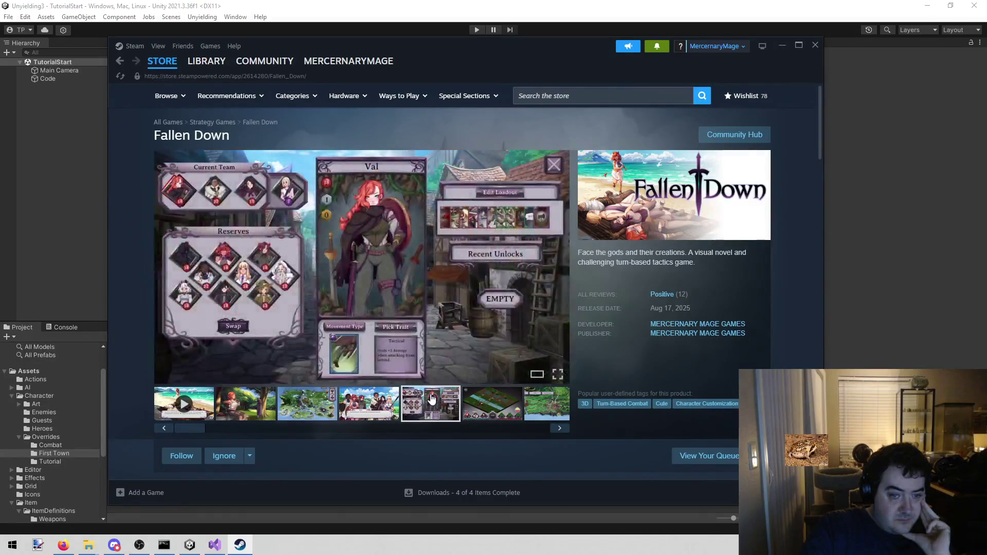
{"action": "left_click", "coordinate": [471, 406]}
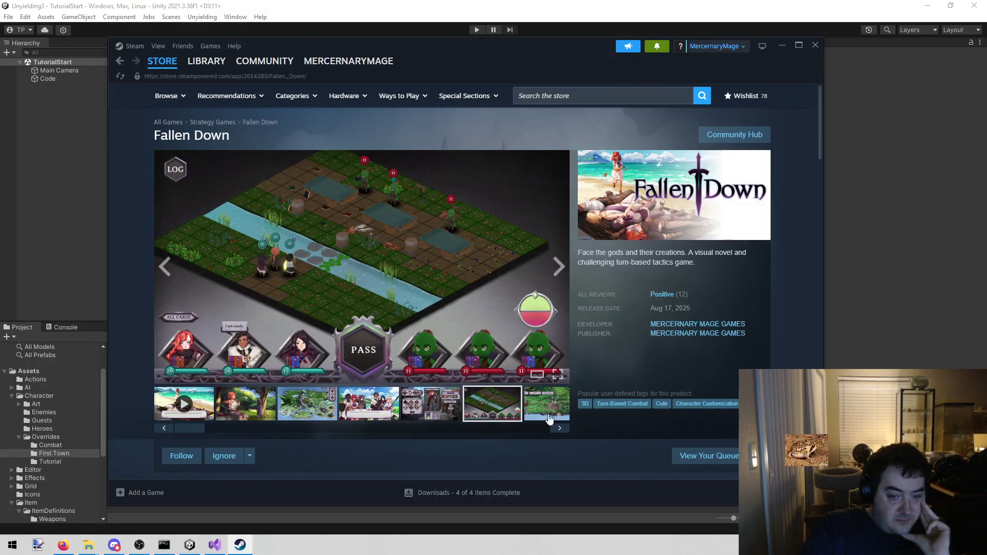
{"action": "left_click", "coordinate": [549, 414]}
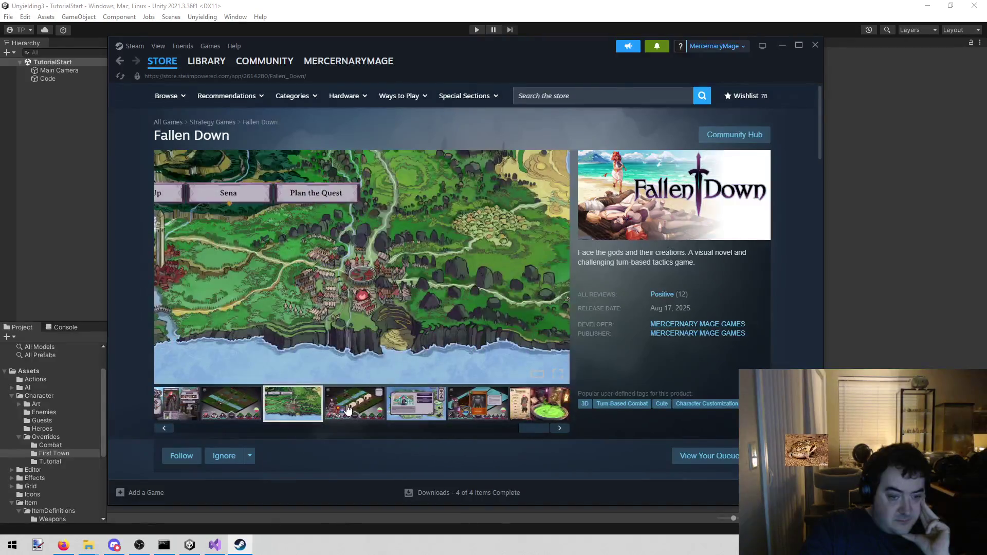
{"action": "left_click", "coordinate": [408, 397]}
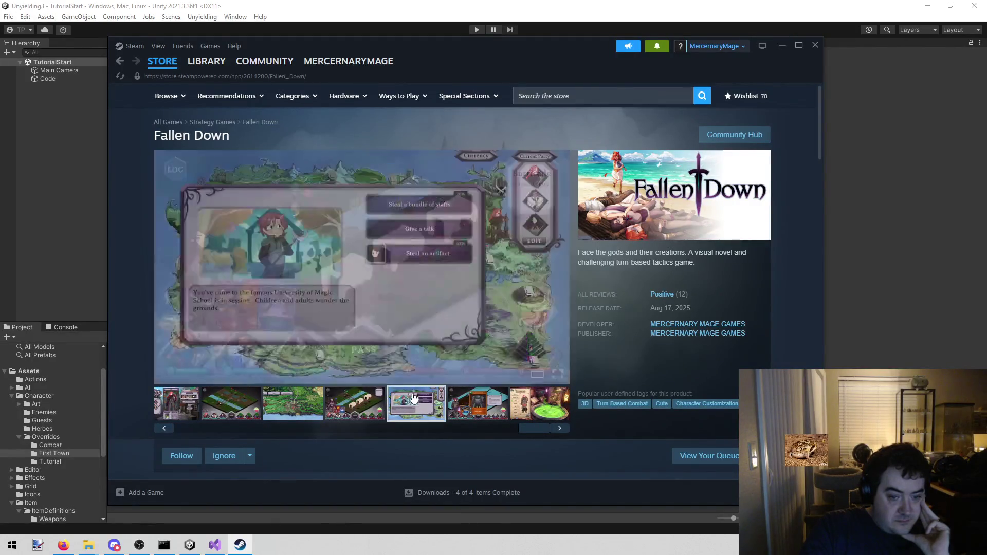
{"action": "left_click", "coordinate": [487, 406]}
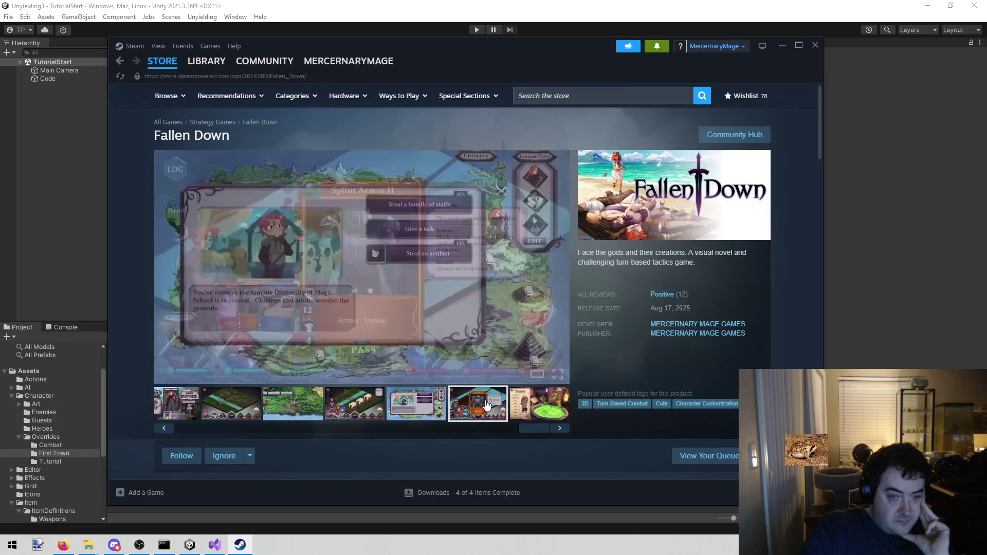
{"action": "left_click", "coordinate": [548, 409]}
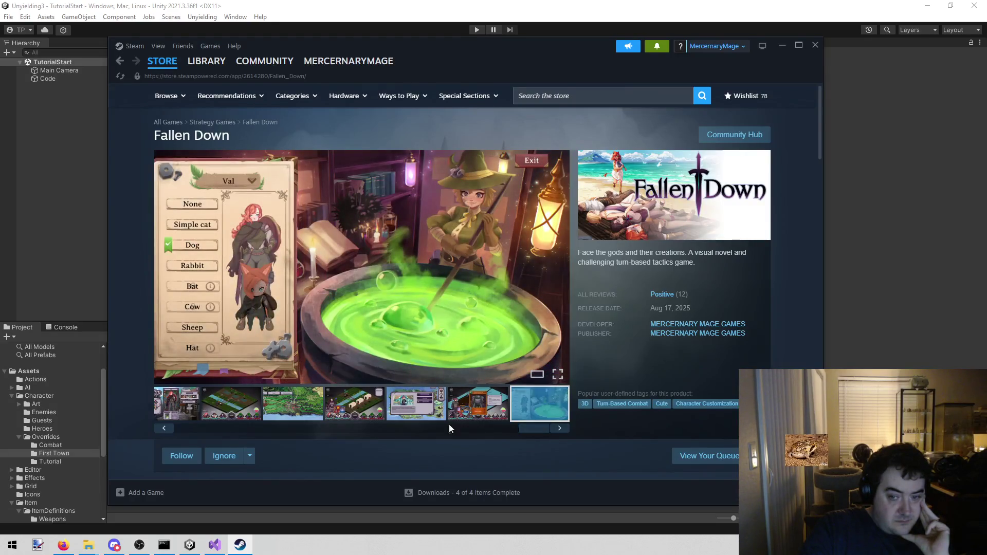
{"action": "left_click", "coordinate": [815, 46]}
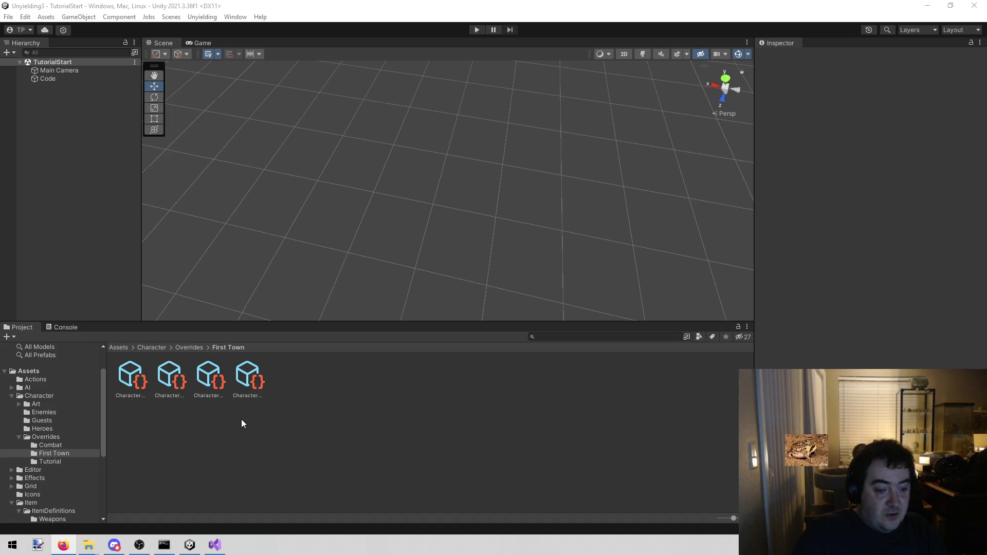
{"action": "left_click", "coordinate": [214, 544]}
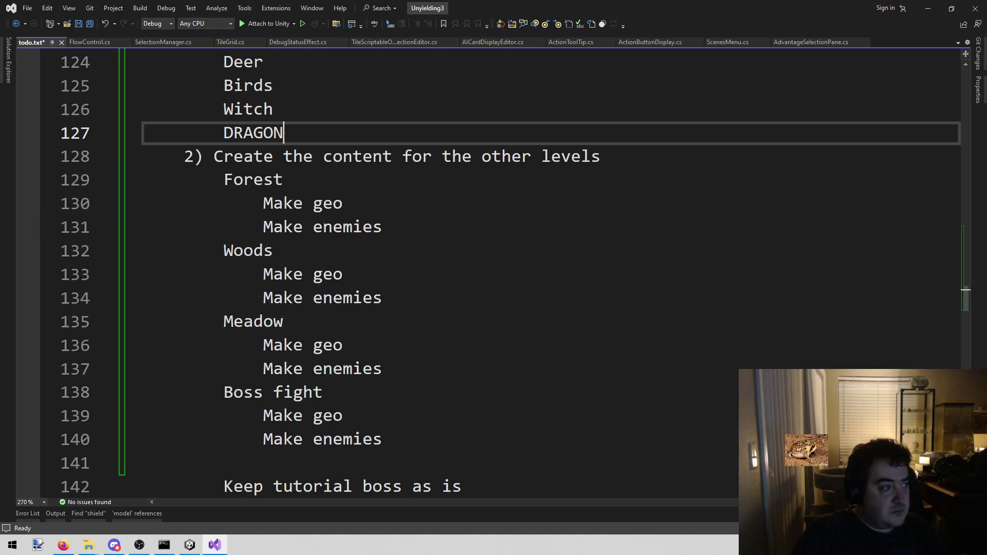
Switch to todo.txt to review the Forest, Woods, Meadow and Boss fight tasks
{"action": "key", "text": "alt+Tab"}
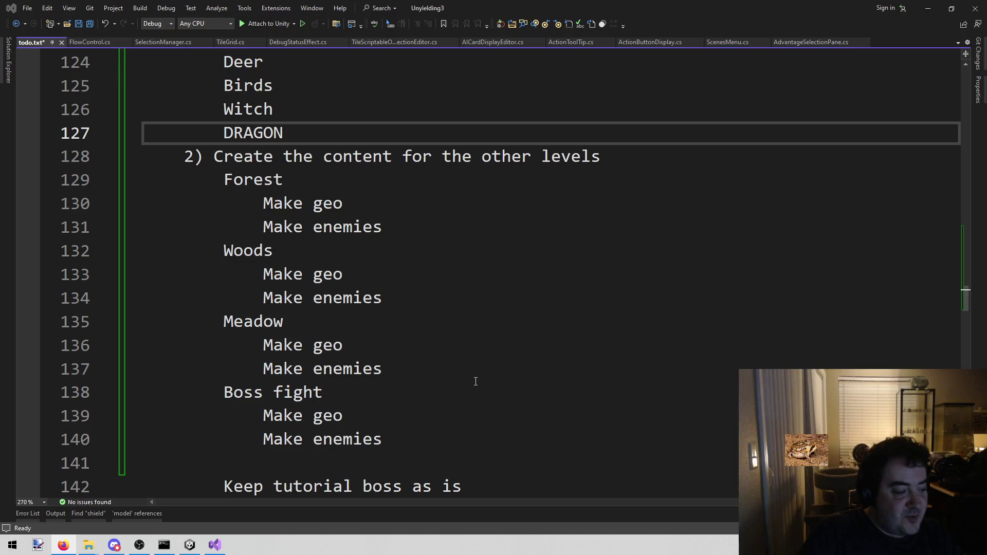
Review the Forest through Meadow task lines in todo.txt, save the file, and return to Unity
{"action": "left_click", "coordinate": [480, 309]}
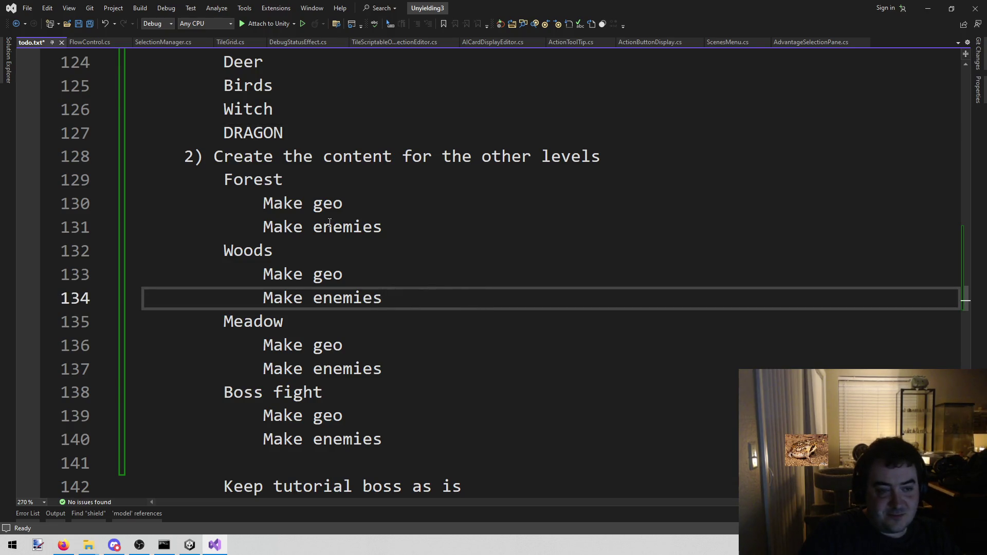
{"action": "left_click", "coordinate": [191, 545]}
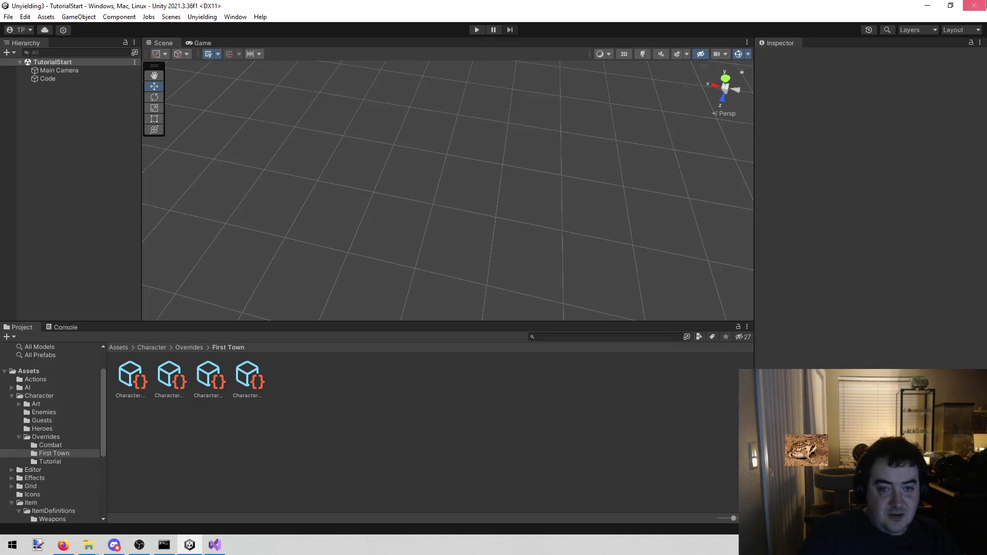
{"action": "left_click", "coordinate": [215, 545]}
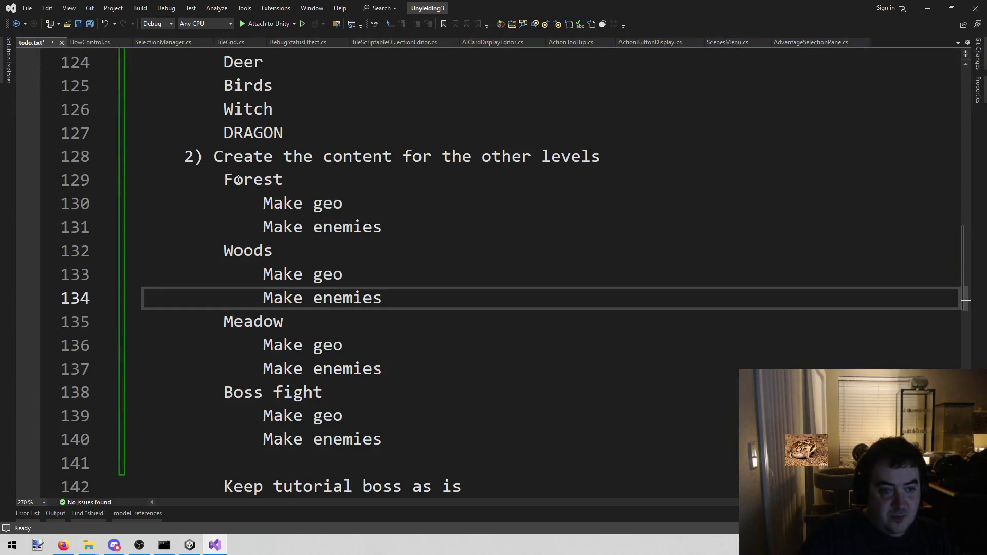
{"action": "mouse_move", "coordinate": [213, 179]}
{"action": "left_mouse_down"}
{"action": "mouse_move", "coordinate": [536, 366]}
{"action": "mouse_move", "coordinate": [533, 434]}
{"action": "left_mouse_up"}
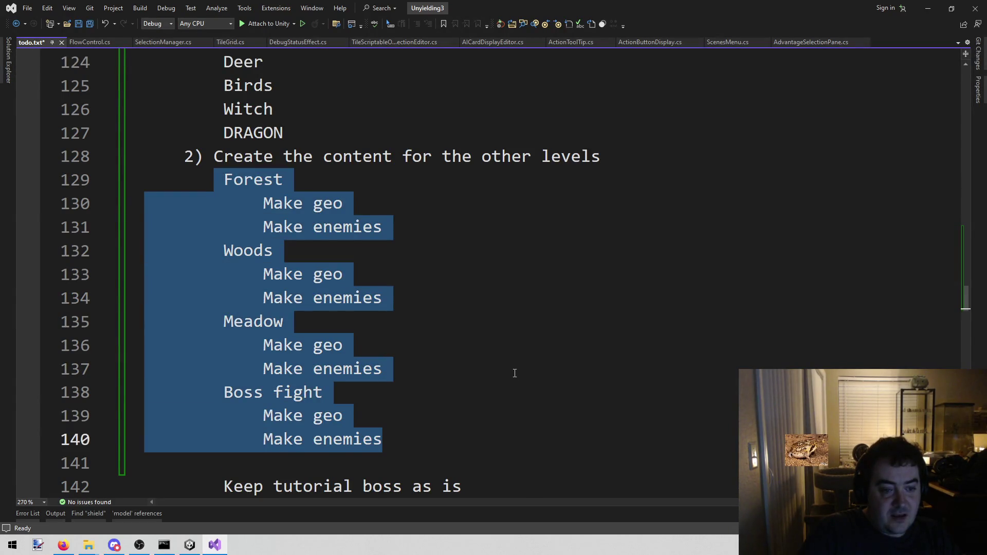
{"action": "left_click", "coordinate": [513, 372]}
{"action": "left_click_drag", "start_coordinate": [223, 190], "coordinate": [403, 322]}
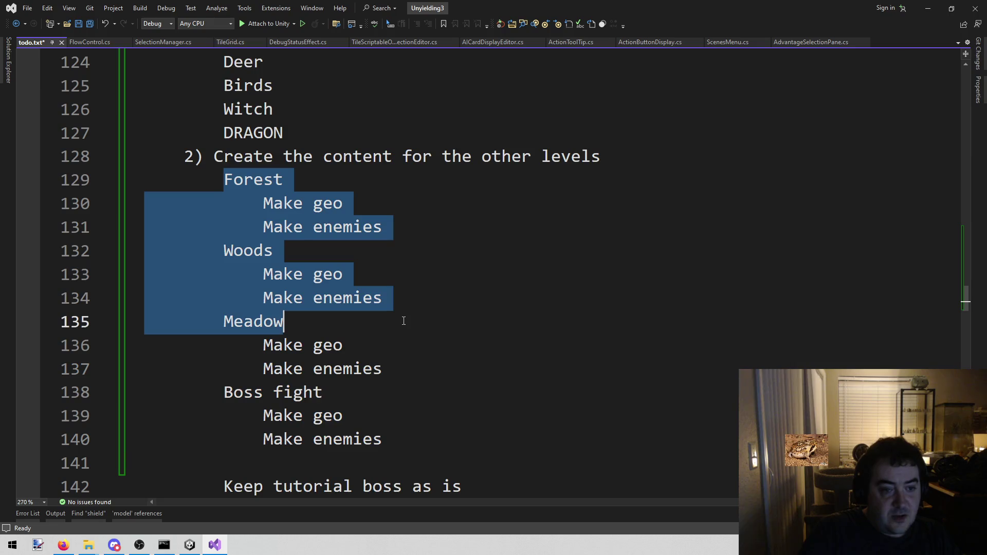
{"action": "left_click", "coordinate": [448, 279]}
{"action": "key", "text": "ctrl+s"}
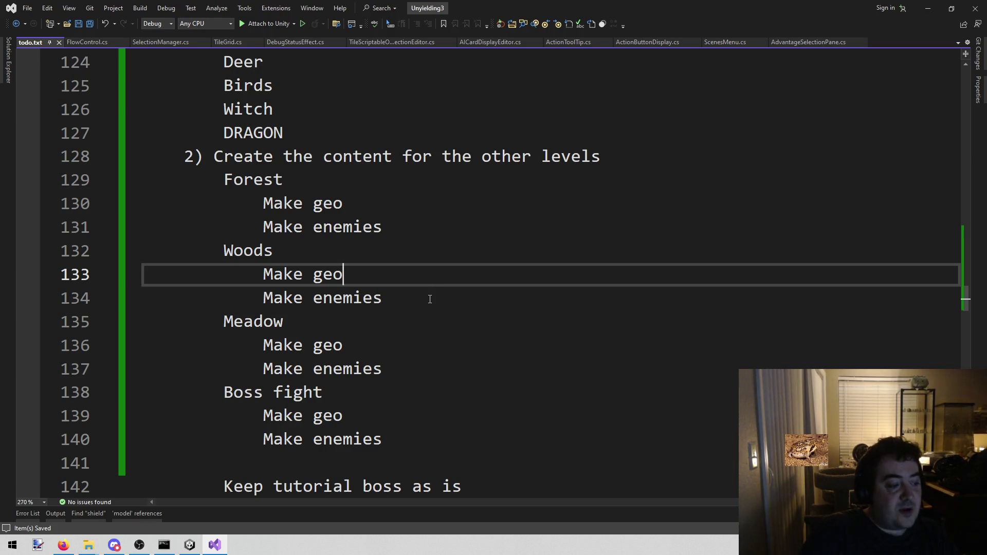
{"action": "left_click", "coordinate": [430, 300]}
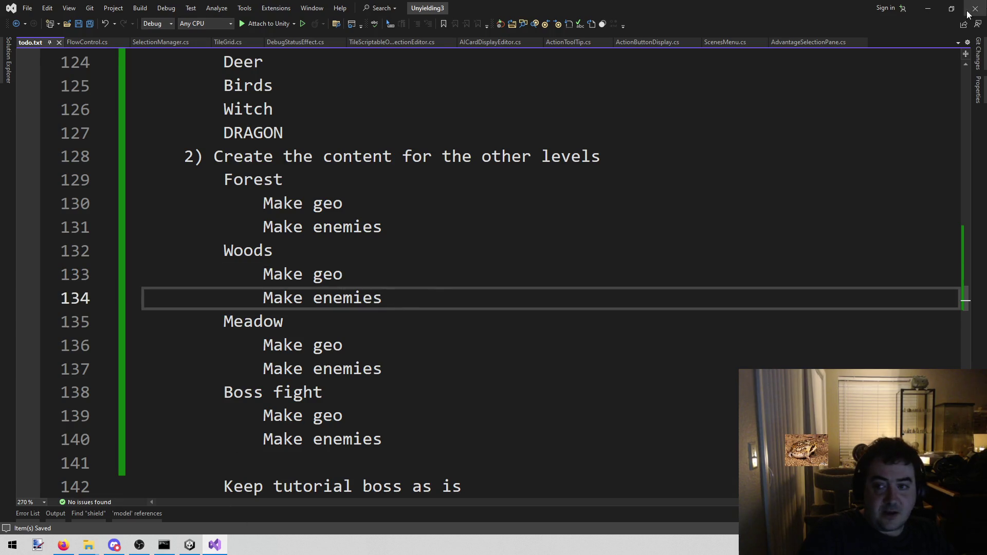
{"action": "left_click", "coordinate": [190, 545]}
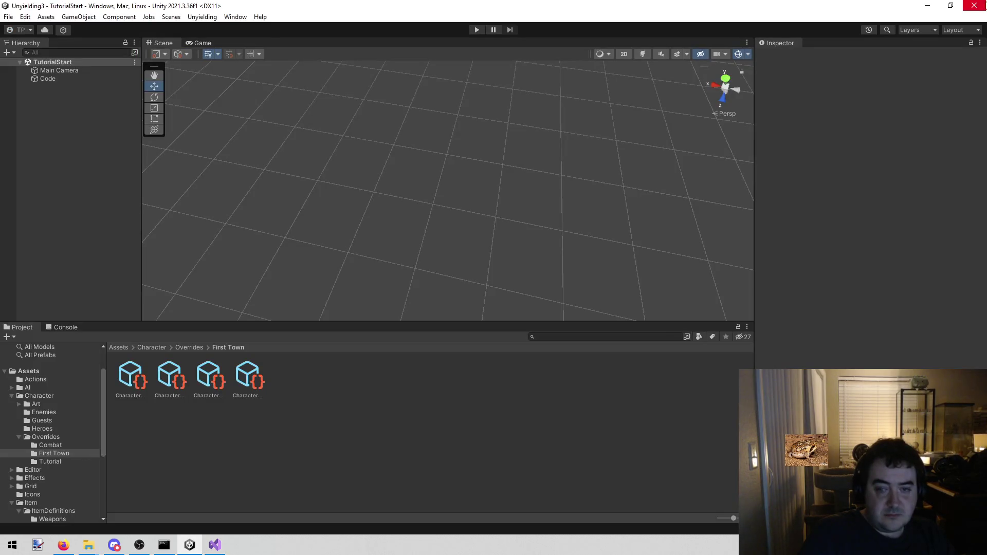
Open the older unyielding2 project from Unity Hub's list and close the Hub
{"action": "left_click", "coordinate": [215, 545]}
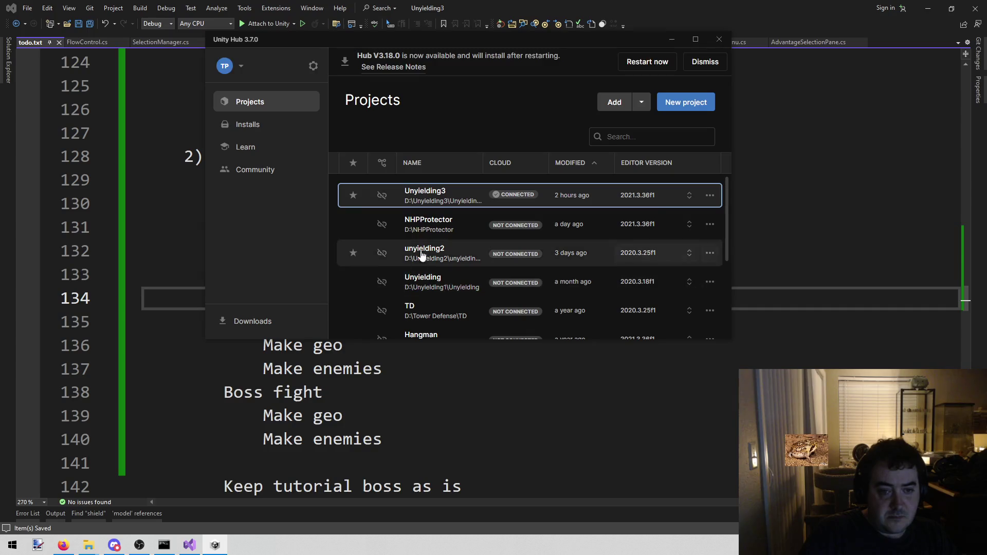
{"action": "left_click", "coordinate": [444, 263]}
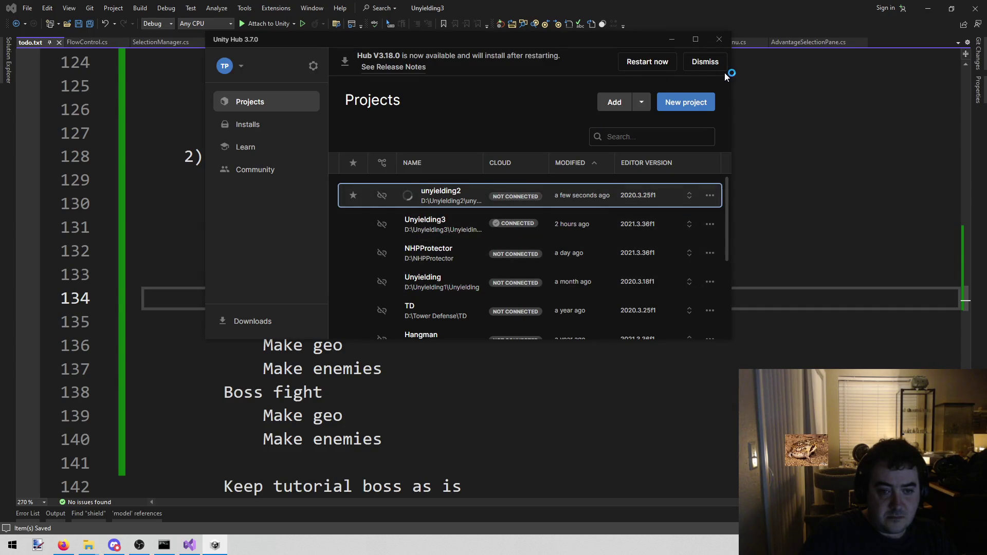
{"action": "left_click", "coordinate": [719, 40]}
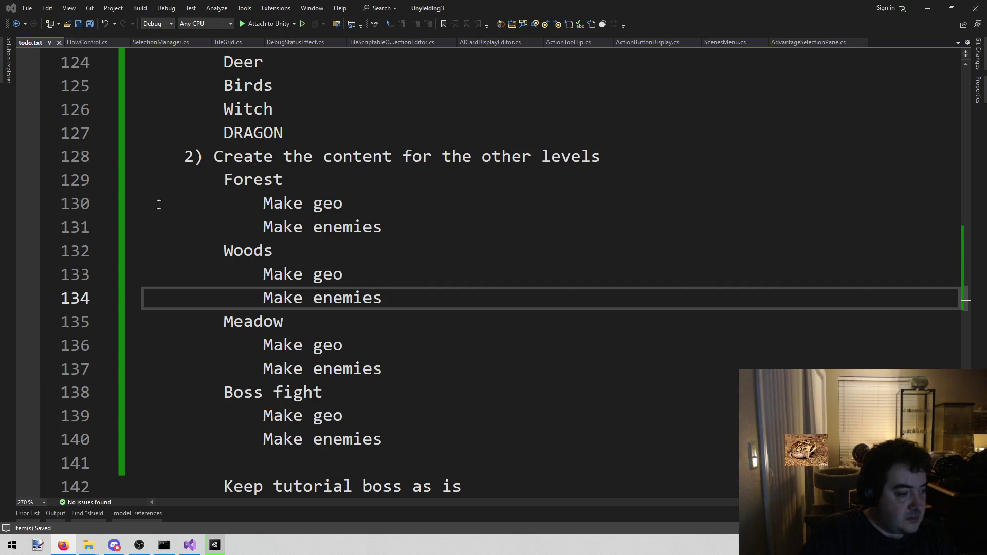
{"action": "left_click", "coordinate": [189, 545]}
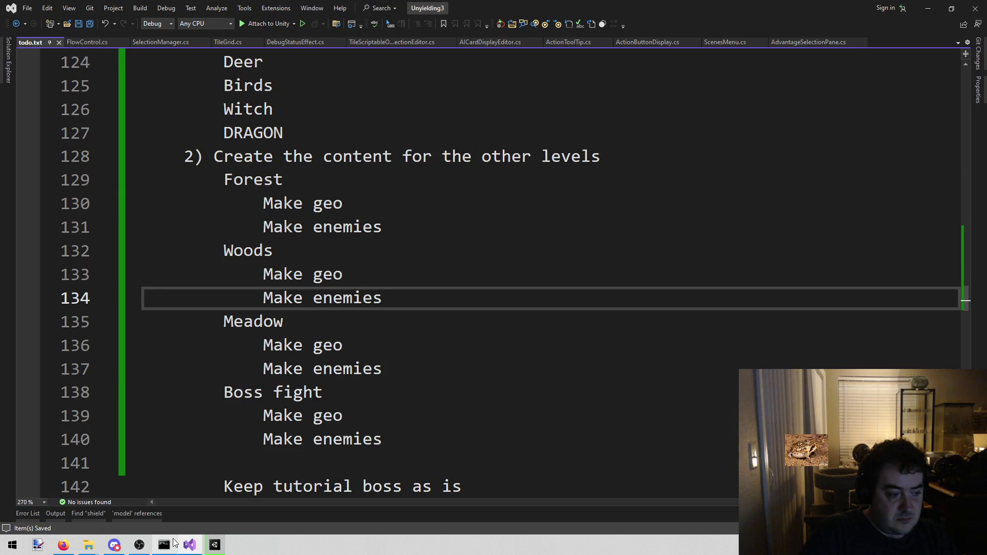
Check the Meadow and Woods to-do items, then open the Unyielding menu in unyielding2's editor
{"action": "left_click", "coordinate": [212, 542]}
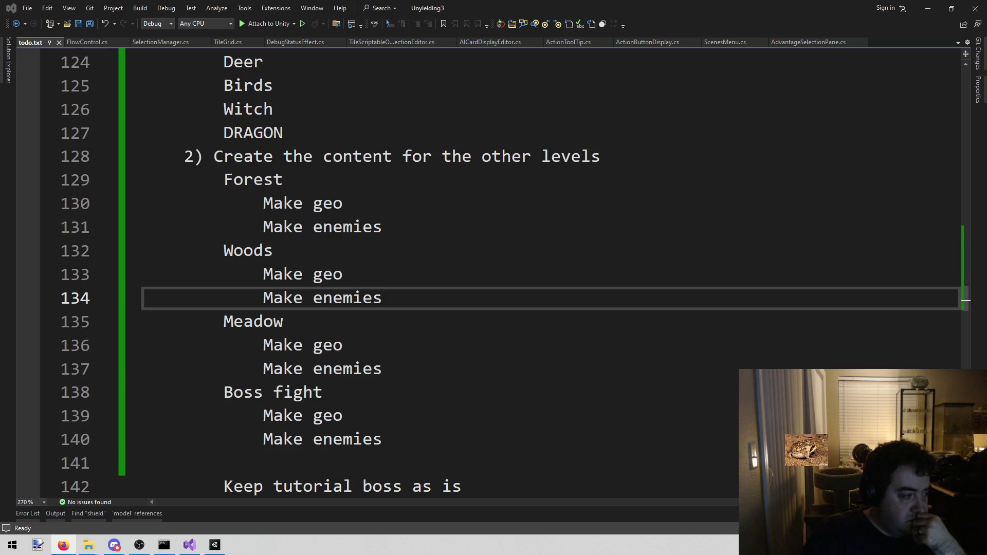
{"action": "left_click", "coordinate": [302, 371]}
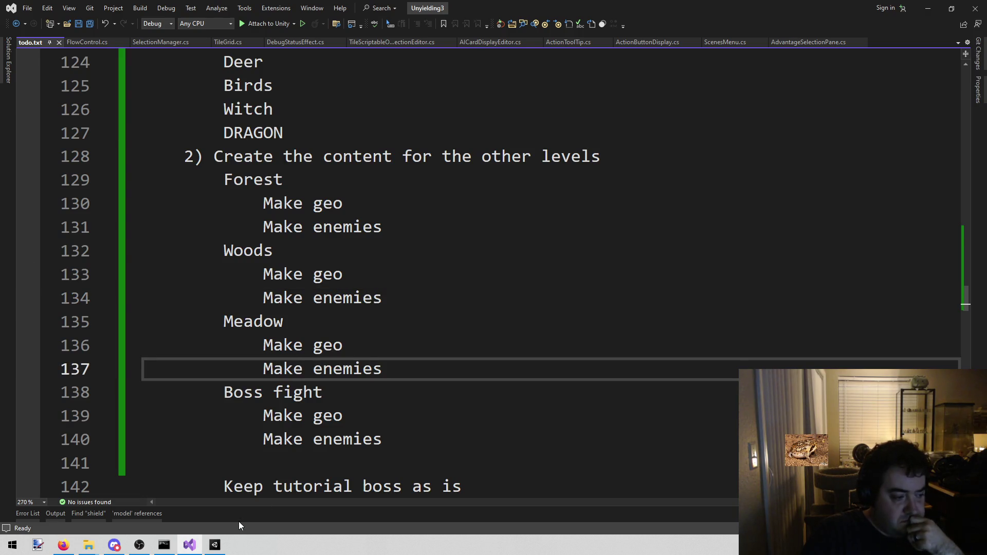
{"action": "left_click", "coordinate": [491, 275]}
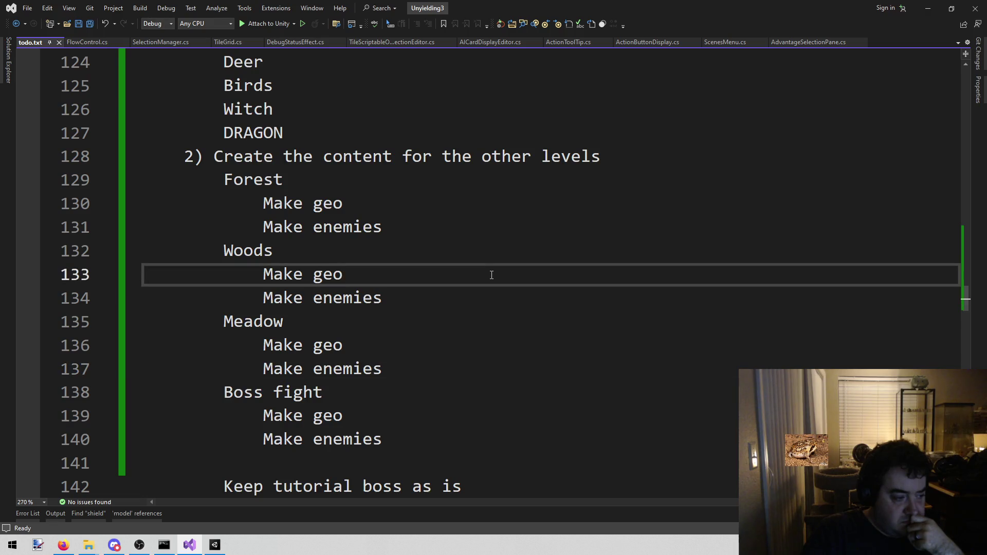
{"action": "left_click", "coordinate": [214, 544]}
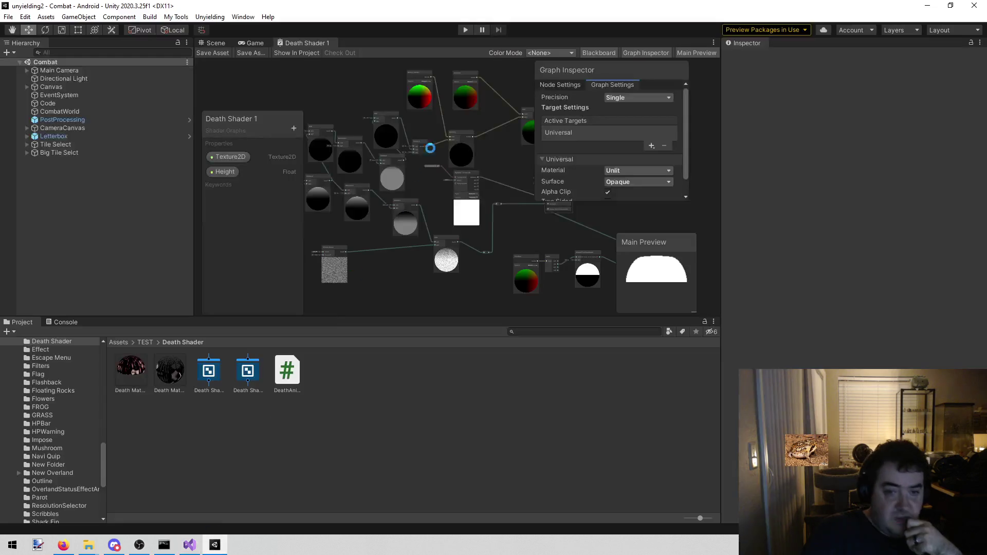
{"action": "left_click", "coordinate": [210, 17]}
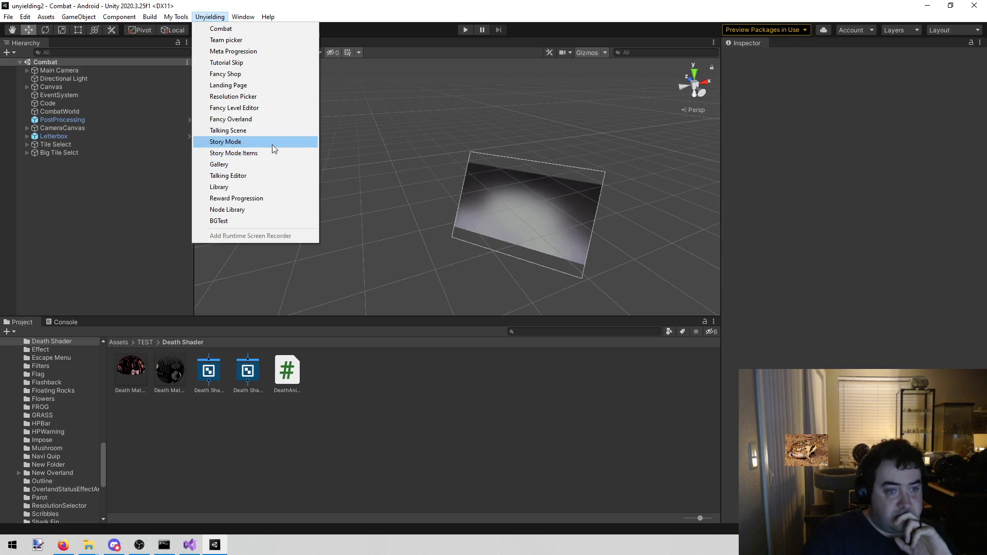
Load the Fancy Level Editor scene and run it in Play mode
{"action": "left_click", "coordinate": [273, 107]}
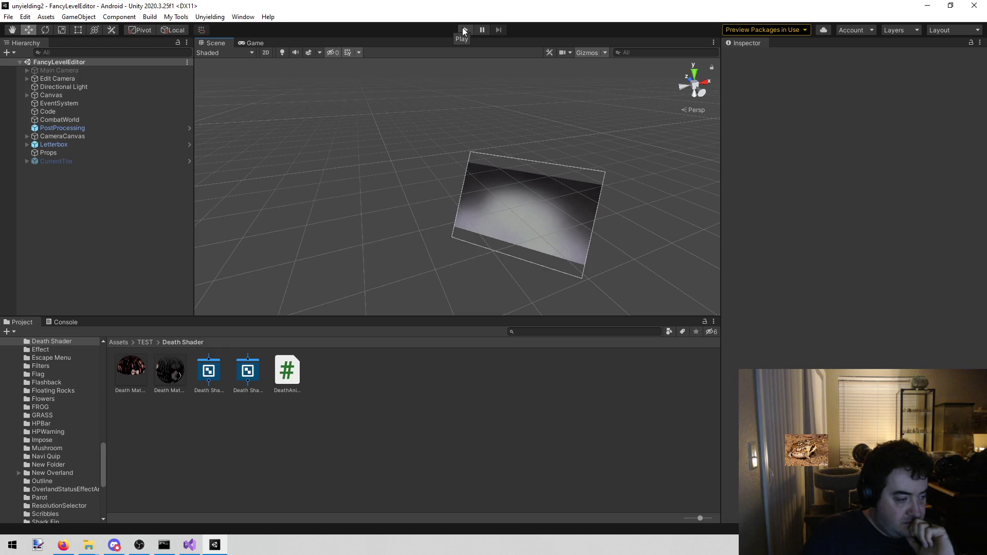
{"action": "left_click", "coordinate": [465, 30]}
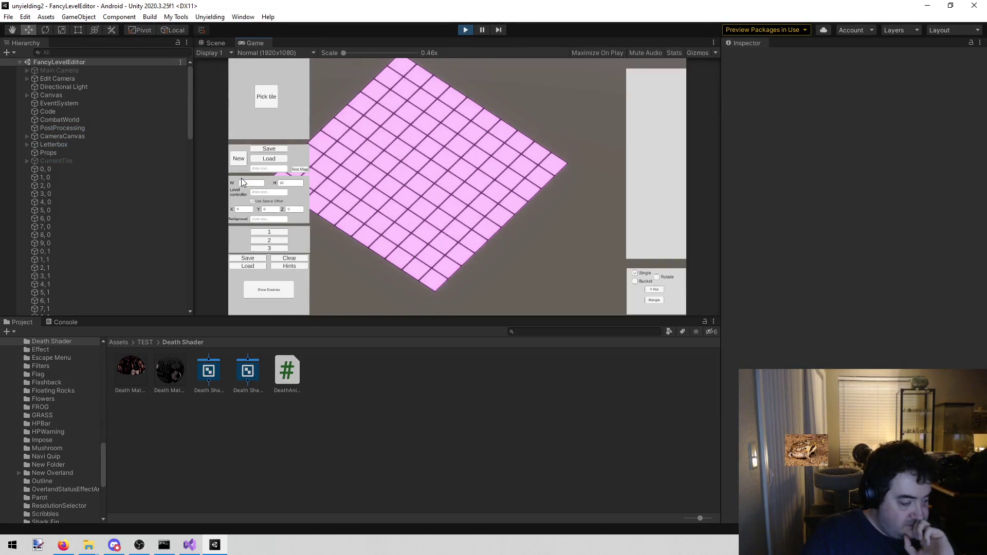
Enter width 10 and the map height, then generate a new blank tile grid
{"action": "left_click", "coordinate": [241, 180]}
{"action": "type", "text": "10"}
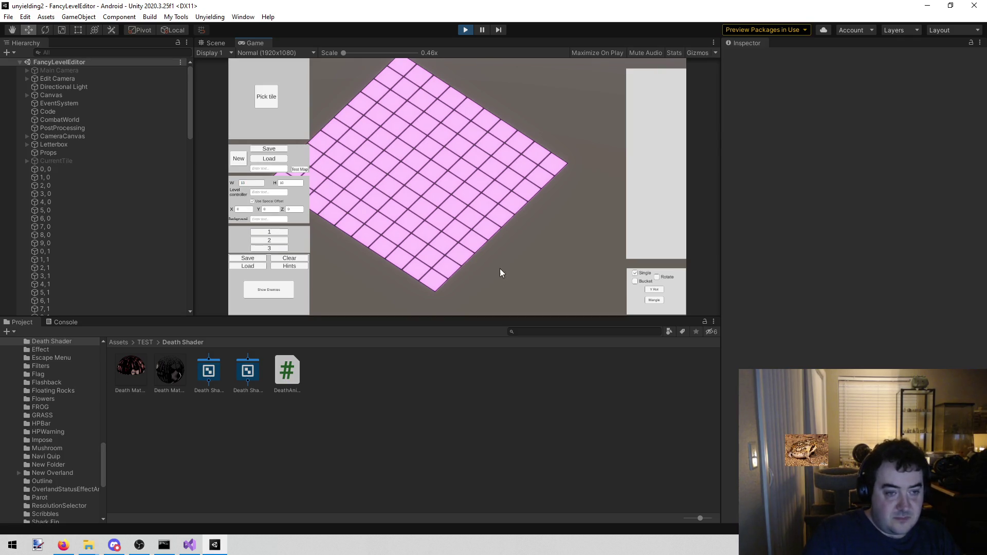
{"action": "left_click", "coordinate": [300, 181]}
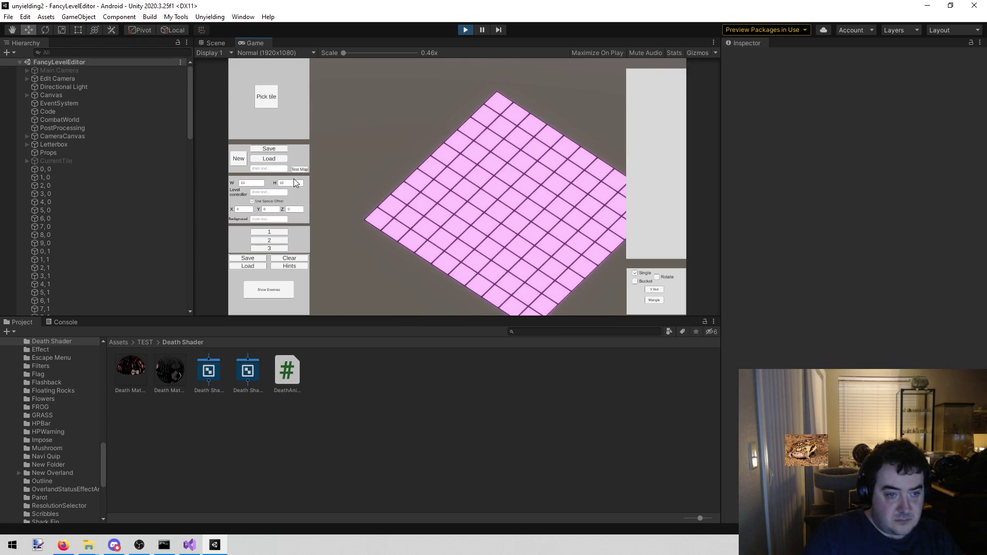
{"action": "left_click", "coordinate": [239, 158]}
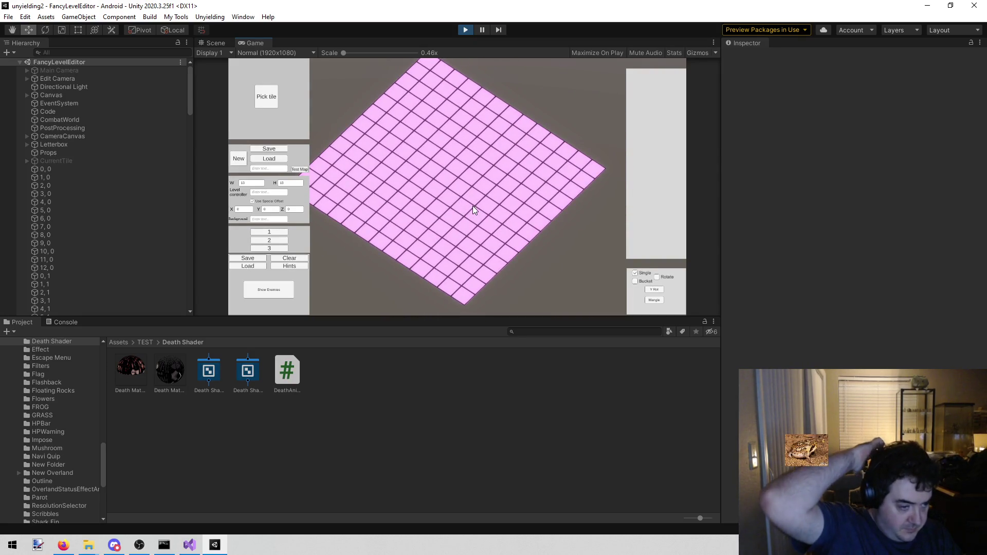
Bucket-fill the whole grid with the grass tile, then return to Single-tile painting
{"action": "type", "text": "d"}
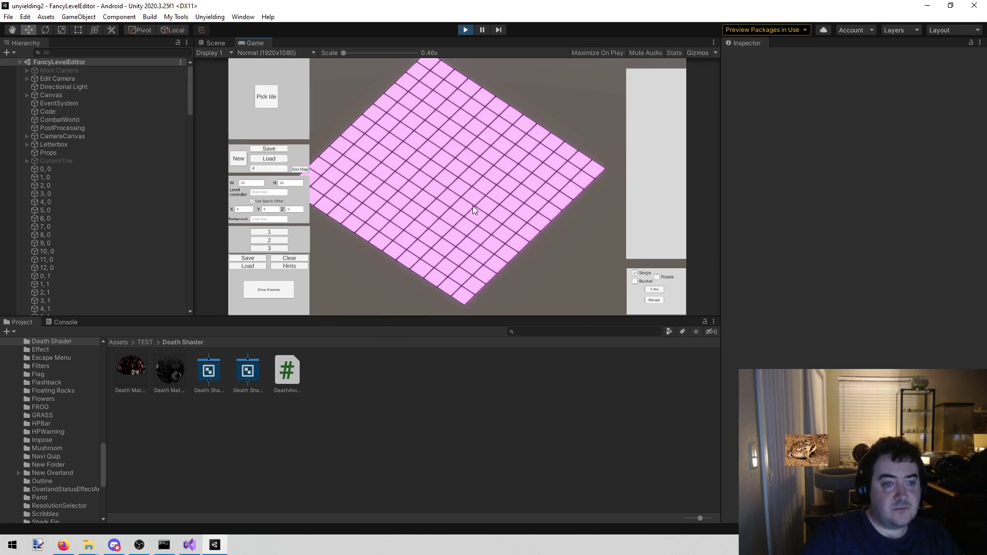
{"action": "left_click", "coordinate": [273, 95]}
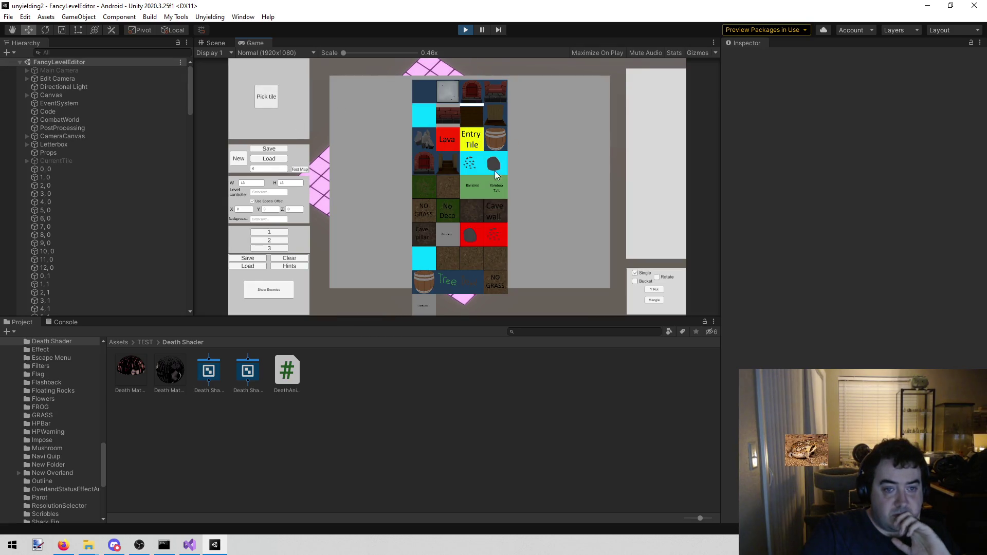
{"action": "left_click", "coordinate": [420, 193]}
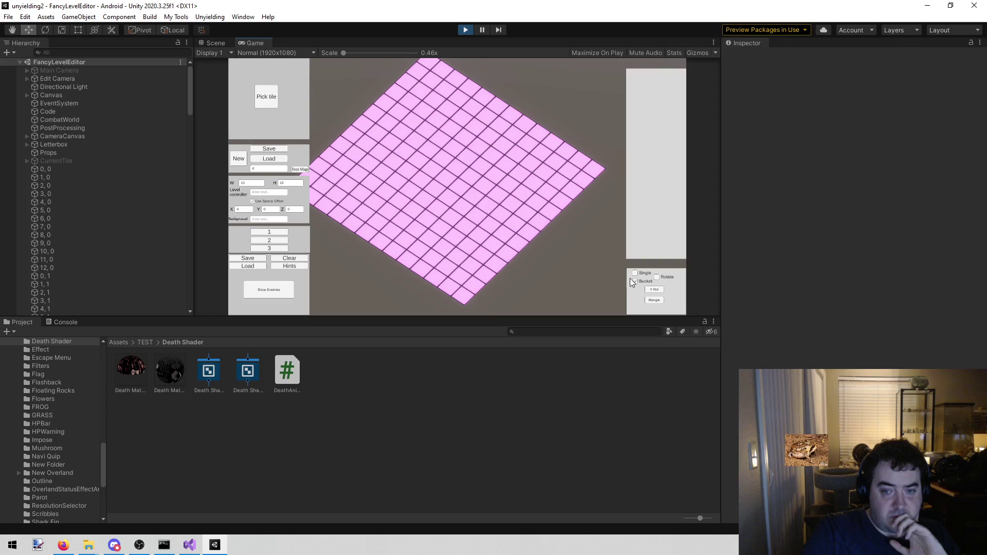
{"action": "left_click", "coordinate": [523, 220]}
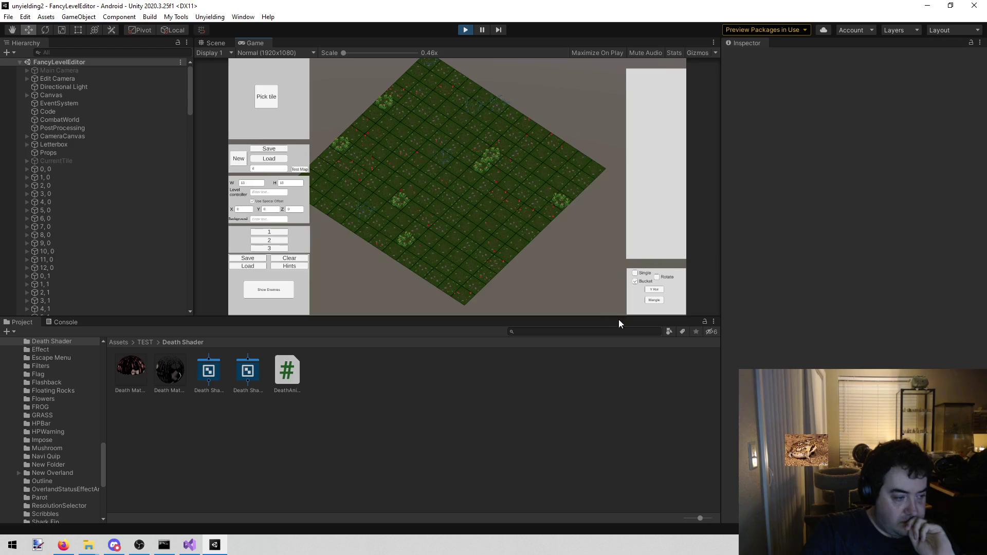
{"action": "left_click", "coordinate": [636, 273]}
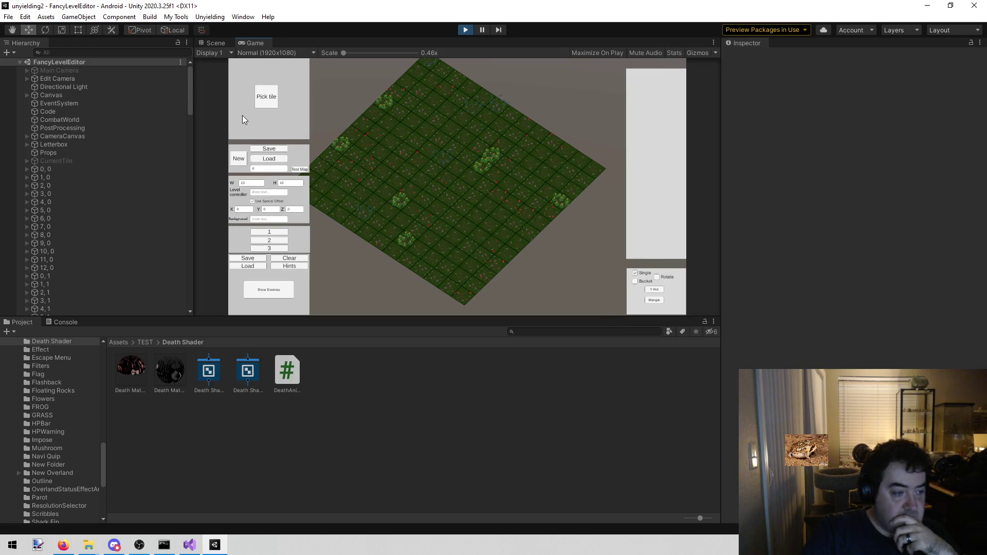
{"action": "left_click", "coordinate": [266, 102]}
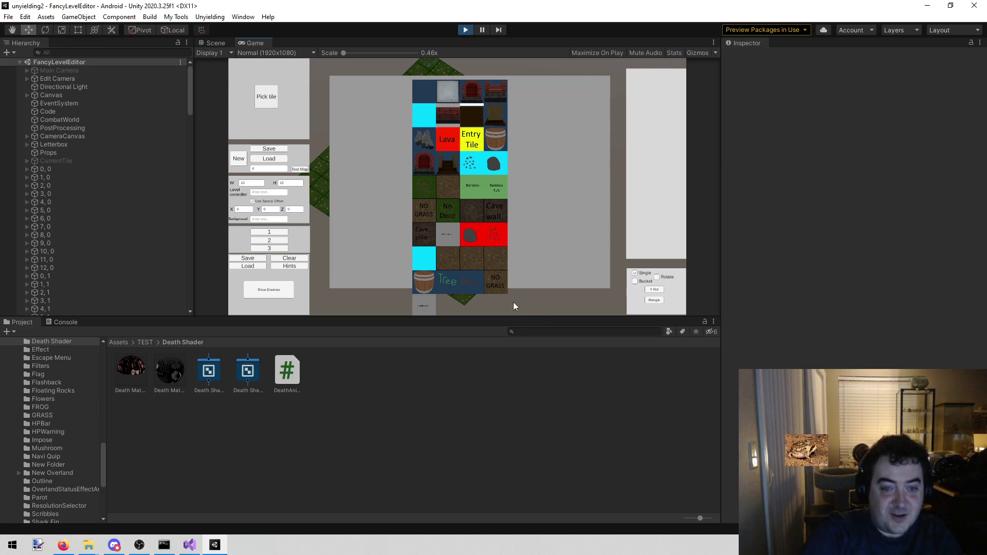
Select the dead Tree tile from the palette for painting
{"action": "left_click", "coordinate": [446, 279]}
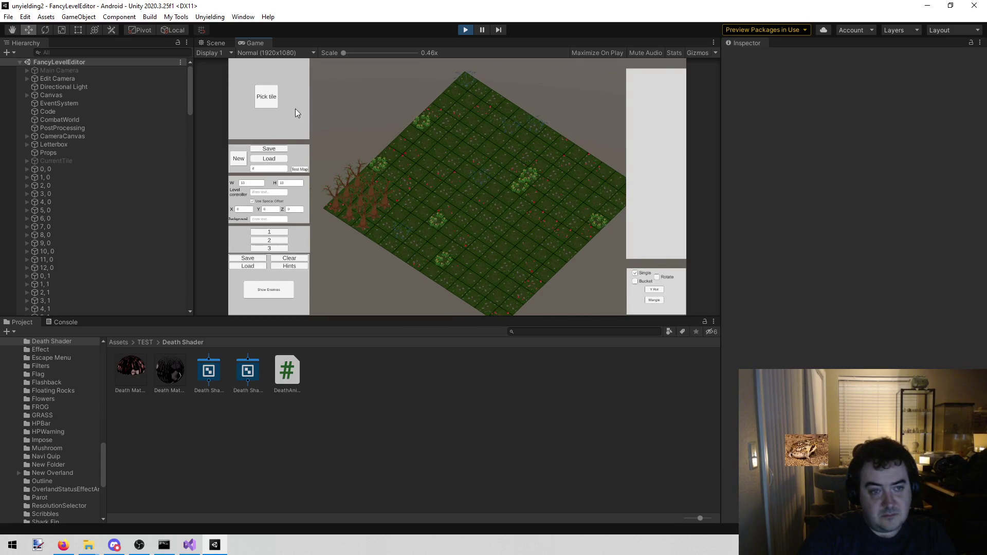
Select the Tree tile from the tile palette
{"action": "left_click", "coordinate": [273, 101]}
{"action": "left_click", "coordinate": [427, 183]}
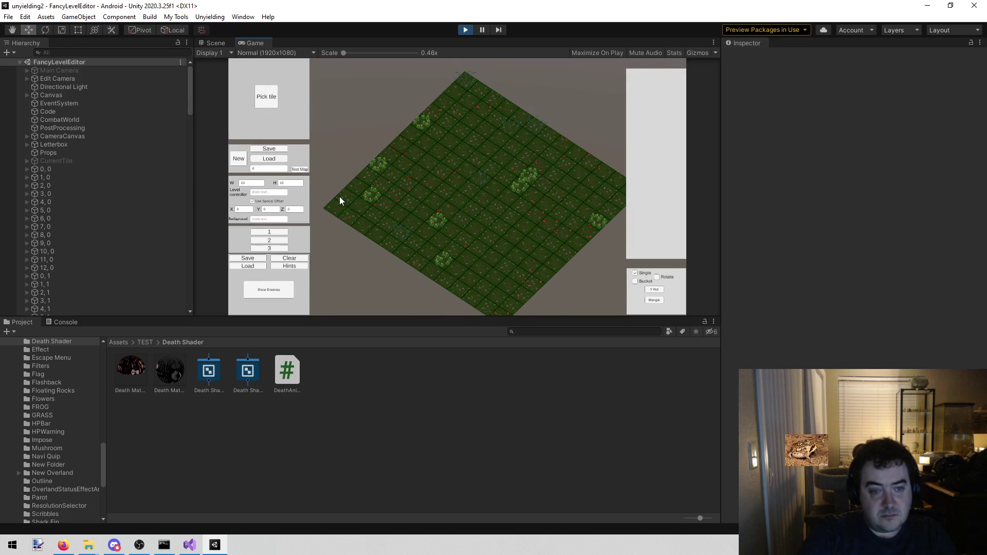
{"action": "left_click", "coordinate": [259, 100]}
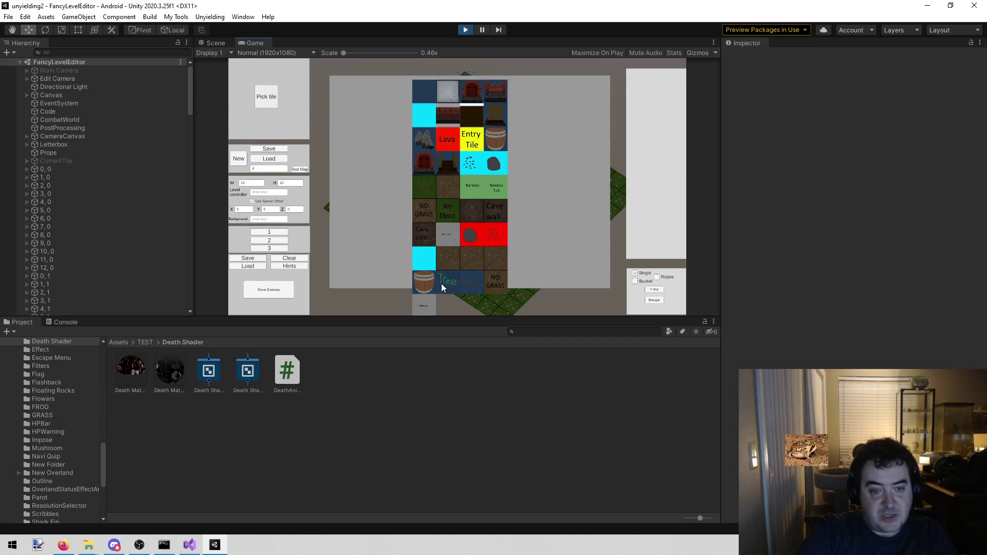
{"action": "left_click", "coordinate": [441, 283]}
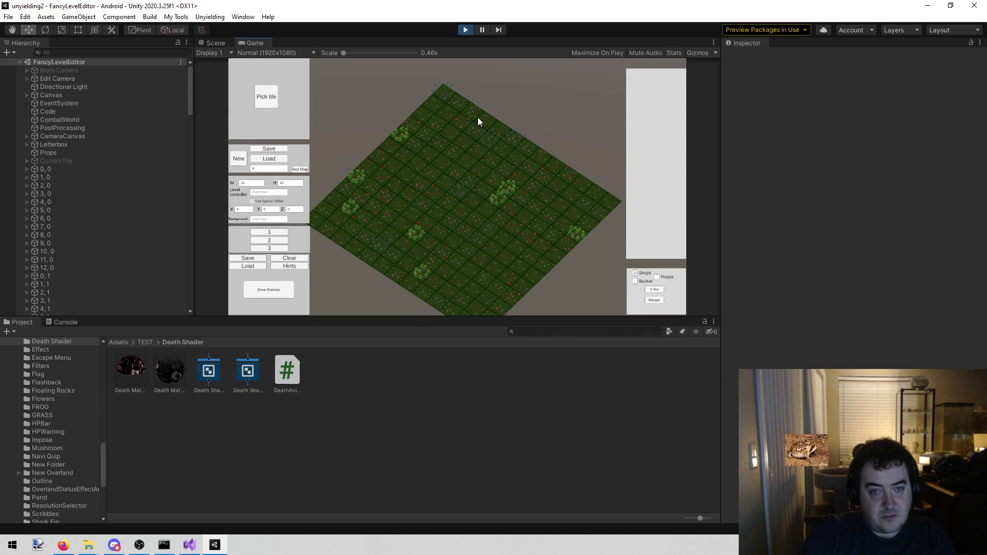
Paint dead trees near the top of the map and one right of that cluster
{"action": "left_click_drag", "start_coordinate": [443, 143], "coordinate": [428, 157]}
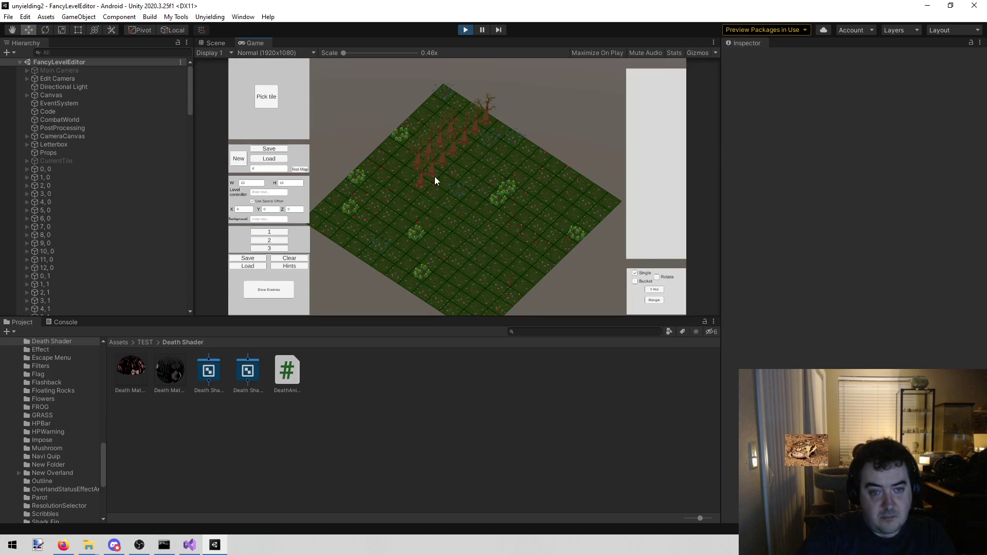
{"action": "left_click_drag", "start_coordinate": [458, 193], "coordinate": [469, 198]}
{"action": "key", "text": "s"}
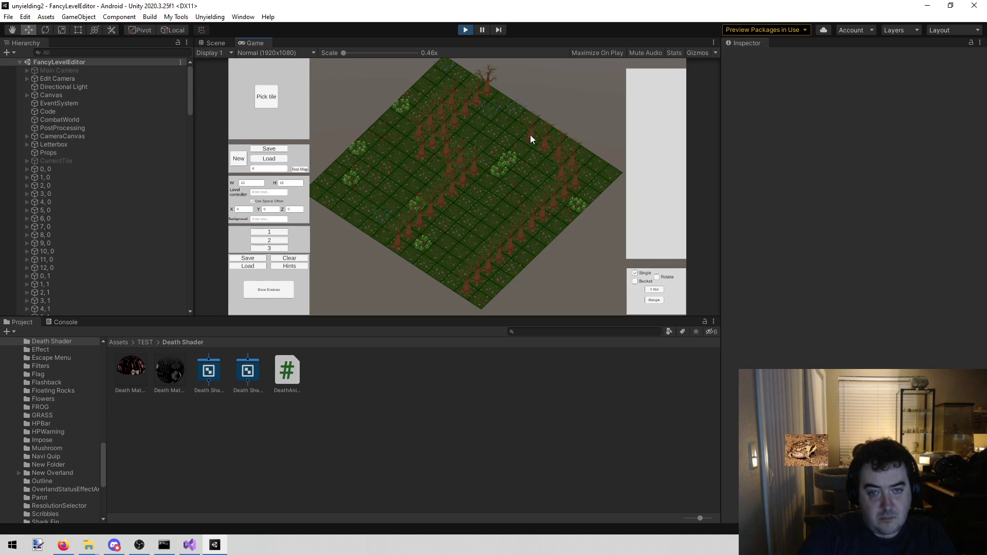
{"action": "key", "text": "d"}
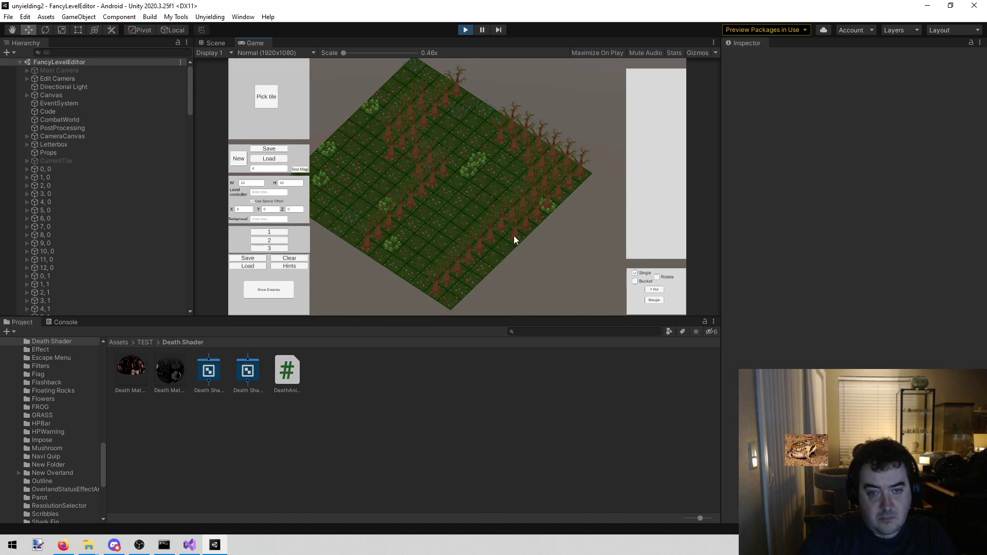
{"action": "key", "text": "a"}
{"action": "key", "text": "w"}
Cover the upper-left tiles and edge with dead trees, replacing a bush tile
{"action": "left_click_drag", "start_coordinate": [489, 126], "coordinate": [390, 201]}
{"action": "left_click_drag", "start_coordinate": [482, 91], "coordinate": [399, 186]}
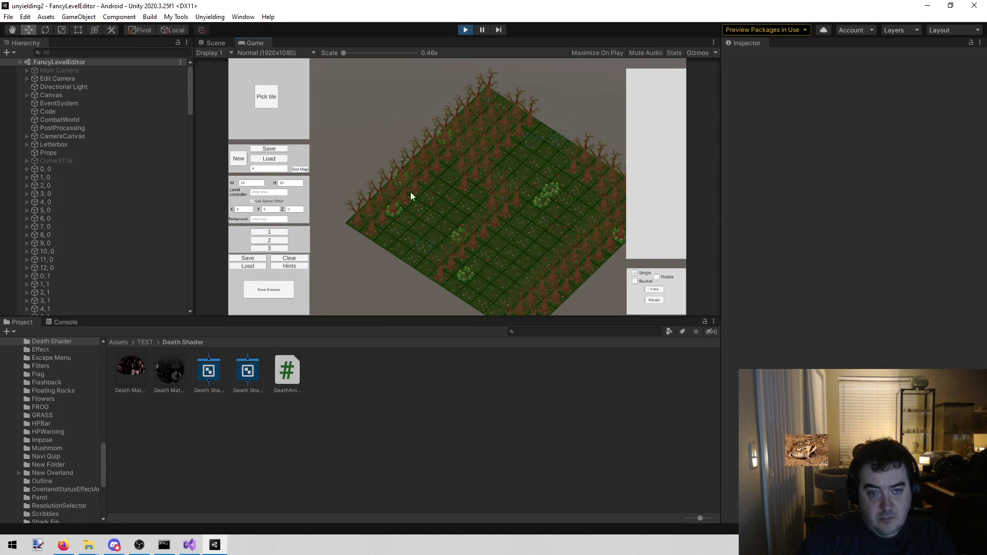
{"action": "left_click_drag", "start_coordinate": [431, 253], "coordinate": [469, 199]}
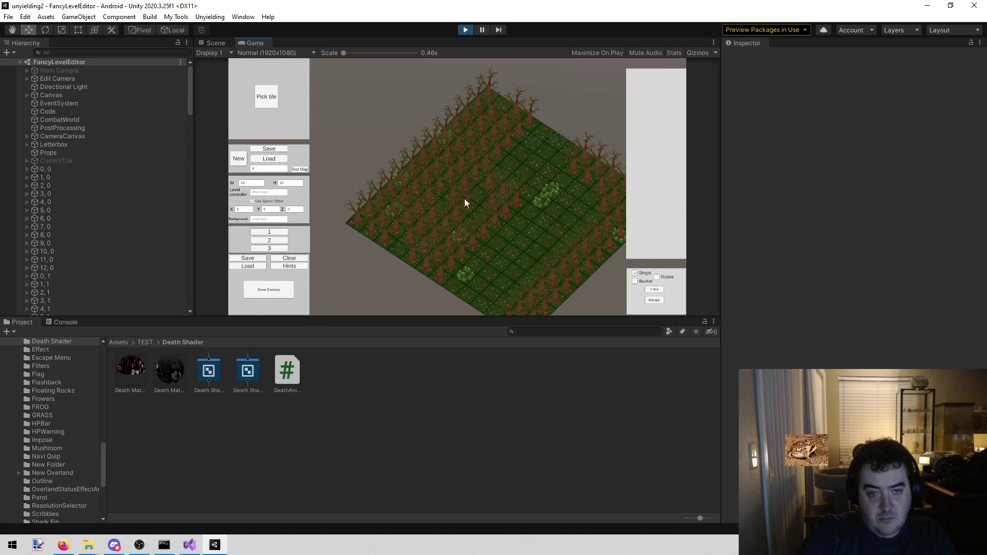
{"action": "key", "text": "d"}
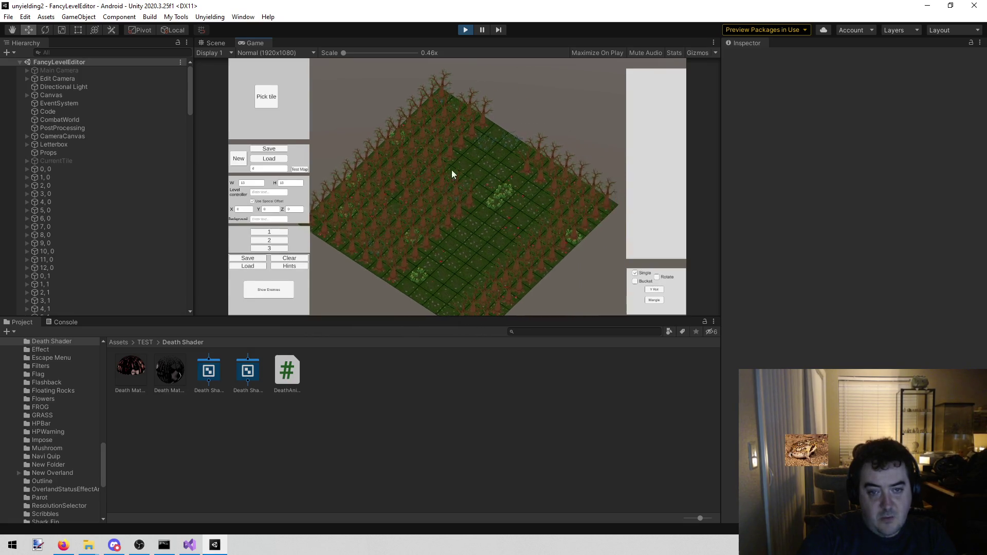
{"action": "key", "text": "d"}
{"action": "key", "text": "s"}
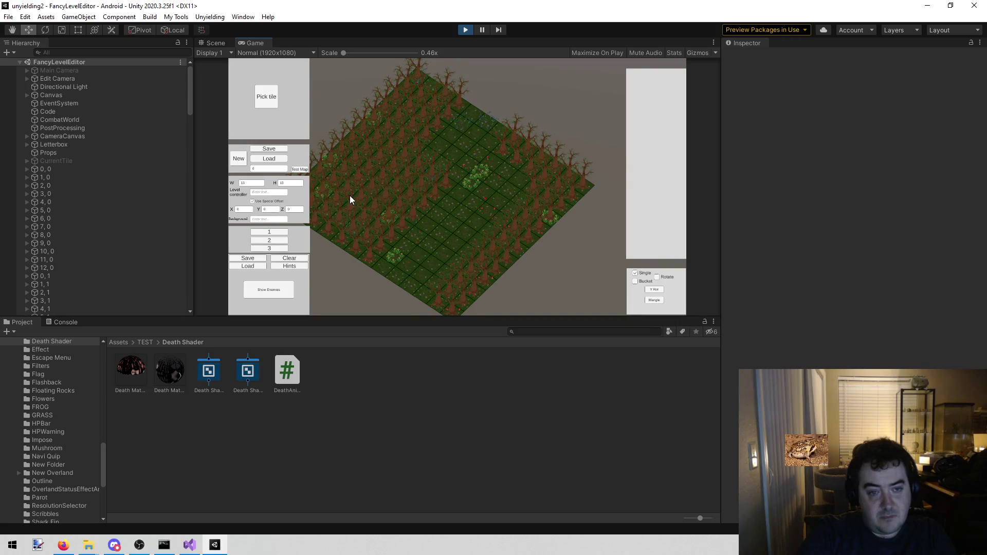
{"action": "key", "text": "a"}
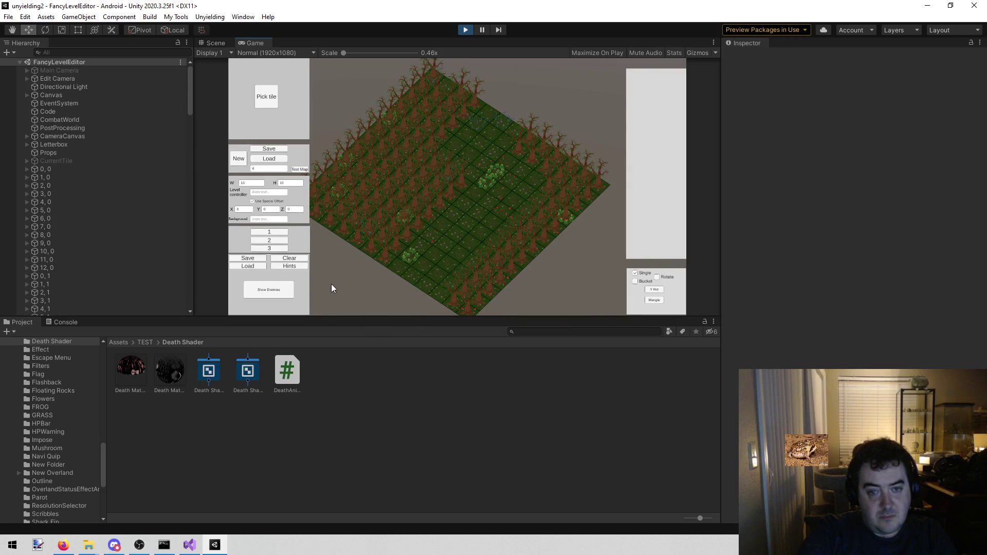
{"action": "key", "text": "a"}
{"action": "key", "text": "s"}
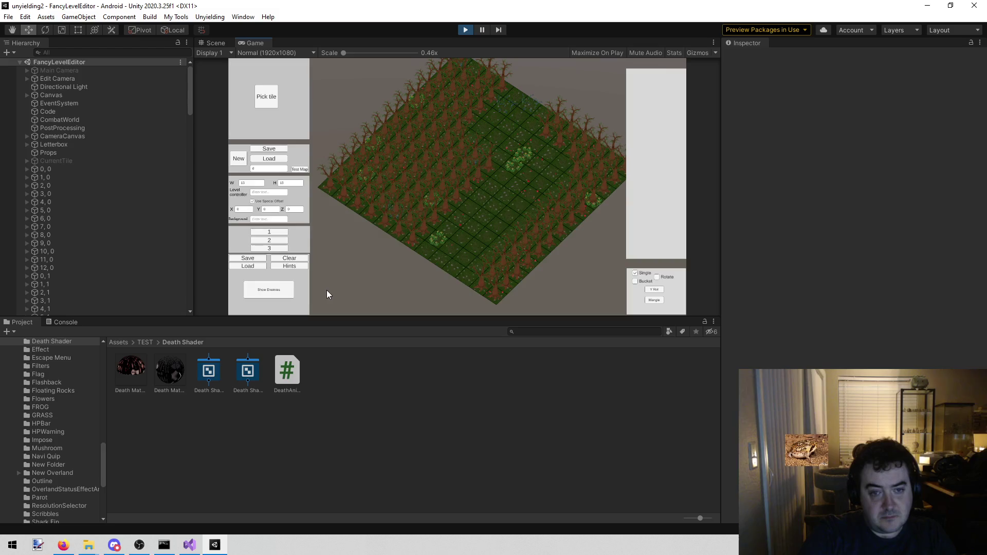
{"action": "key", "text": "w"}
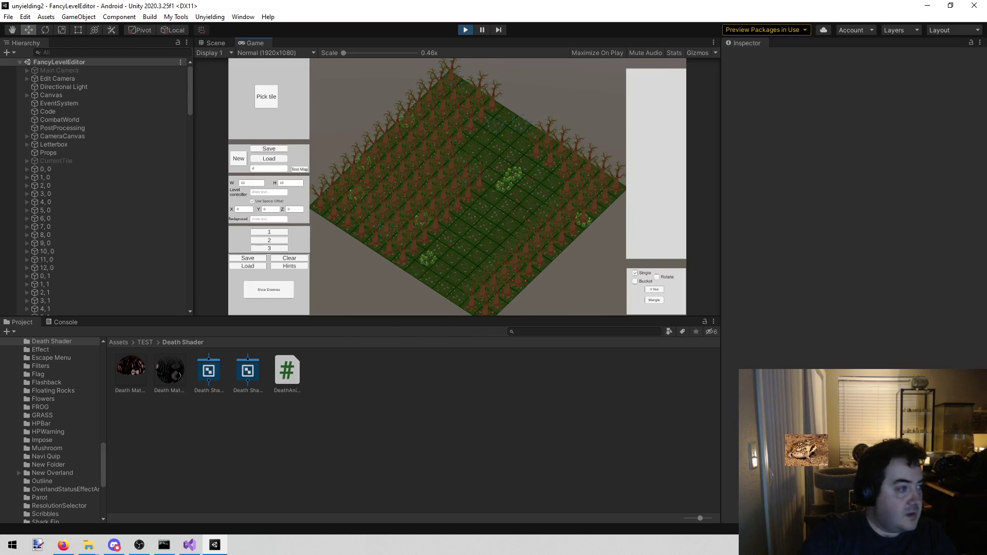